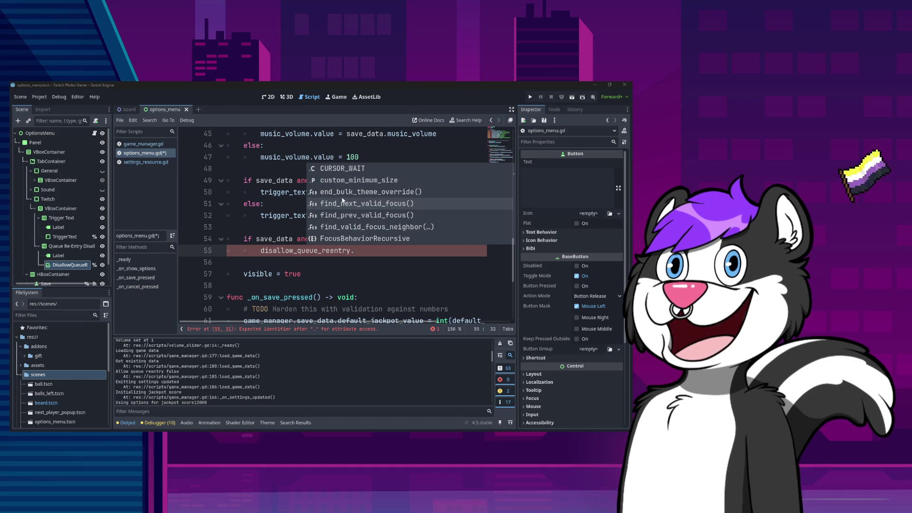
Inspect the disallow_queue_reentry CheckBox declaration on line 12.
left_click(373, 254)
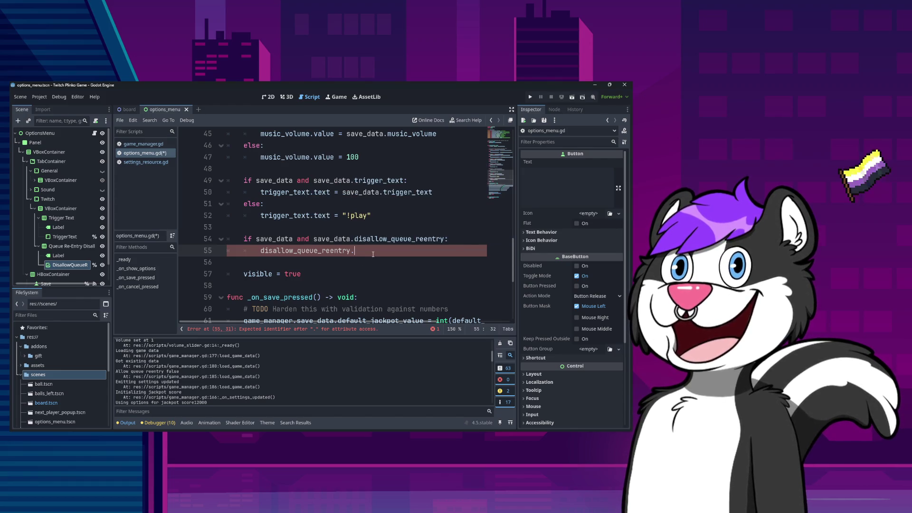
type("ch")
key("BackSpace")
key("BackSpace")
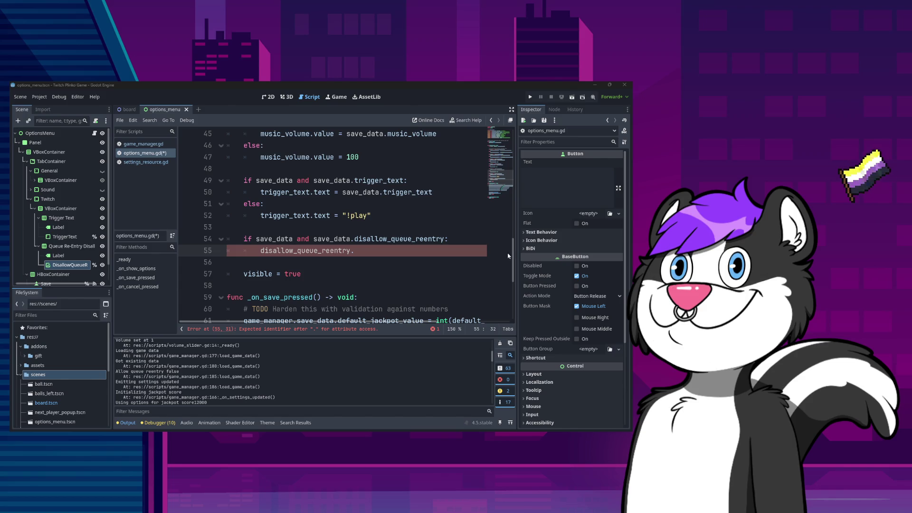
scroll(372, 248, "up", 15)
left_click(387, 263)
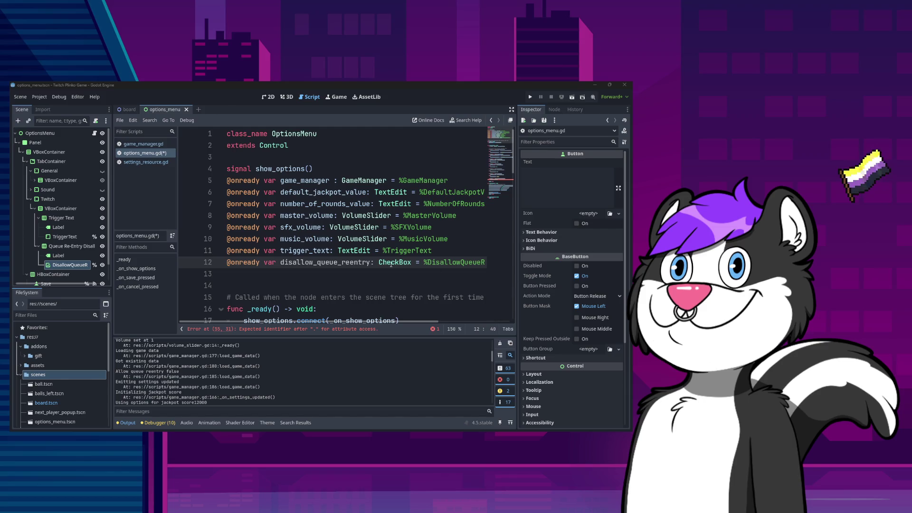
double_click(344, 262)
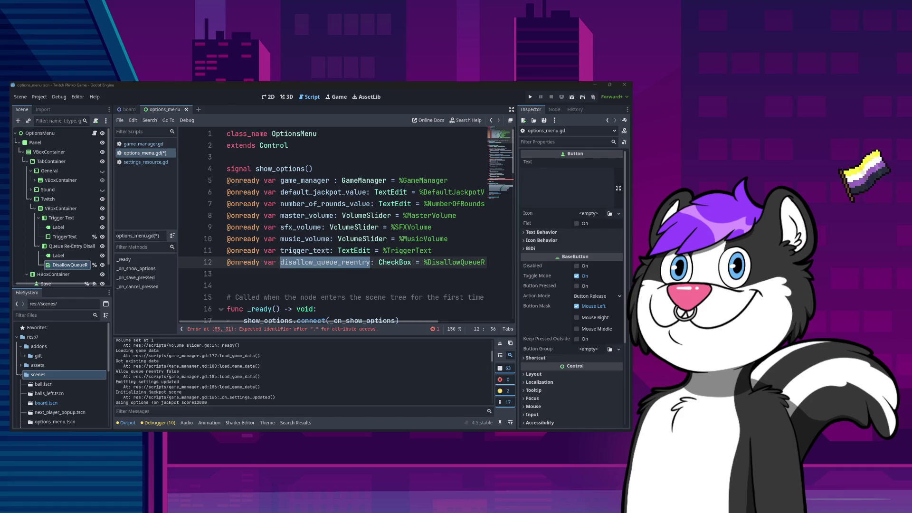
Complete line 55 as disallow_queue_reentry.button_pressed using autocomplete.
scroll(360, 251, "down", 15)
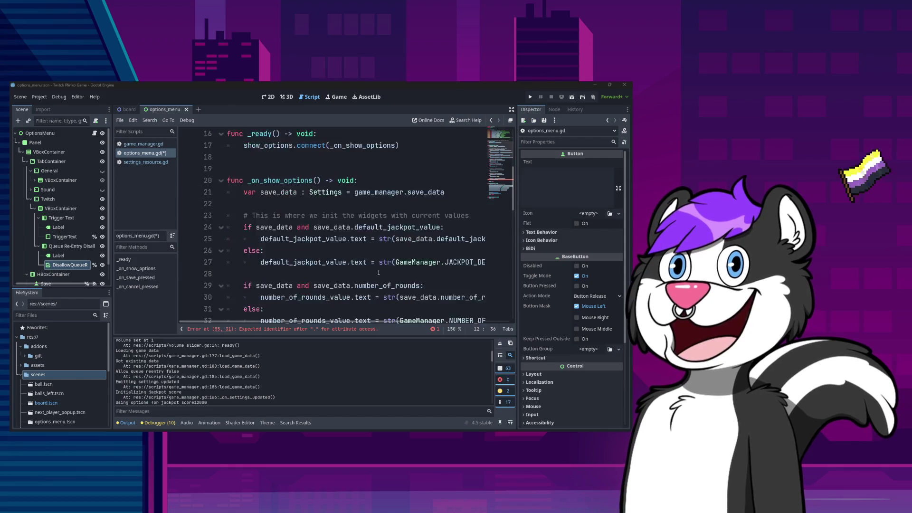
left_click(367, 168)
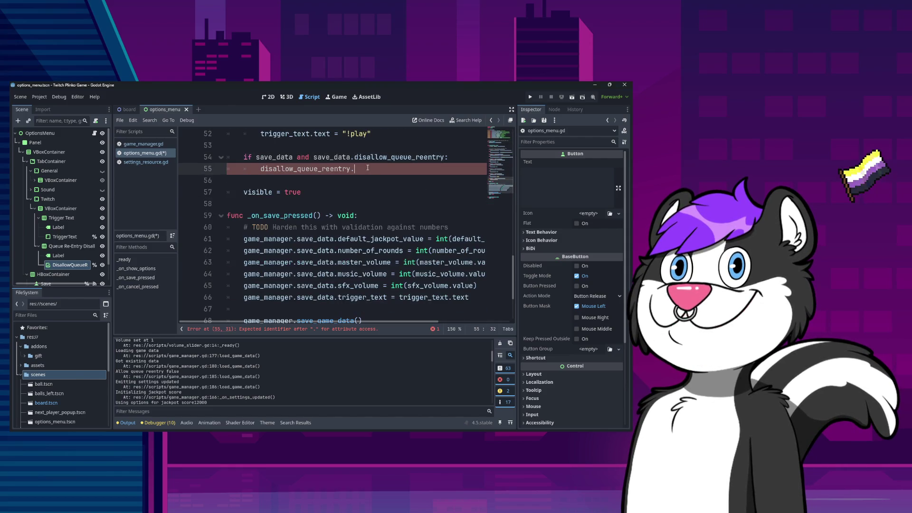
type("but")
key("Down")
key("Down")
key("Down")
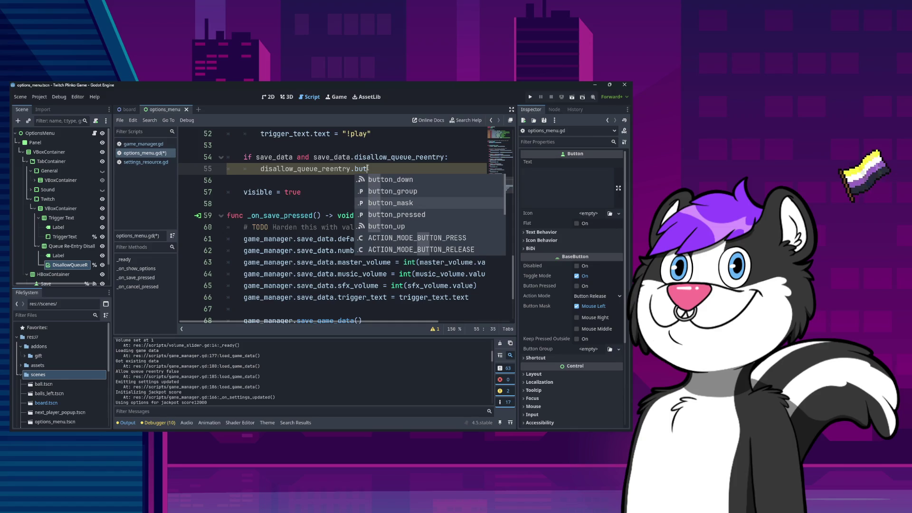
key("Return")
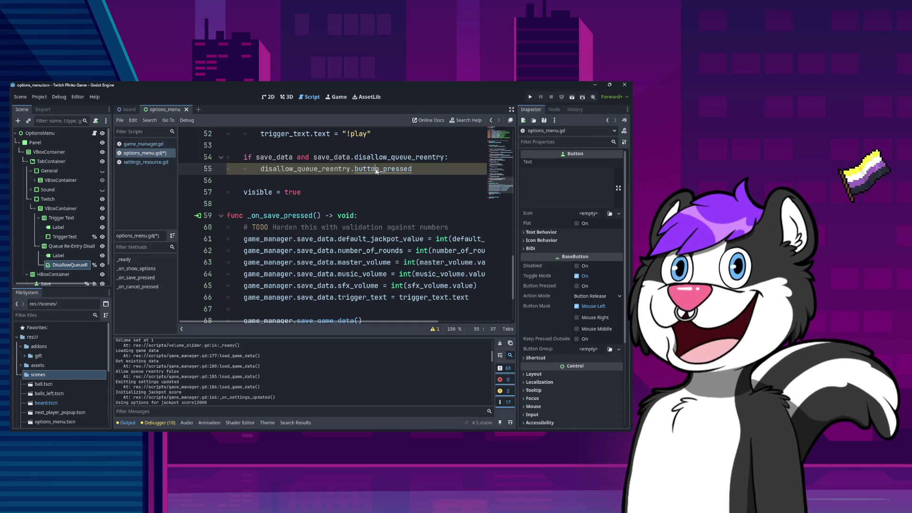
Read the BaseButton documentation for button_pressed, then return to options_menu.gd.
left_click(380, 170, "ctrl")
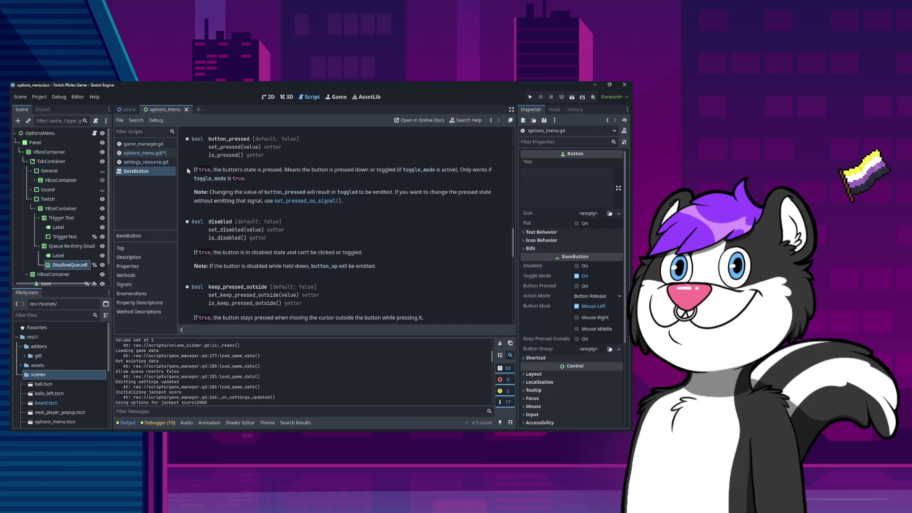
left_click_drag(195, 169, 266, 180)
left_click(274, 181)
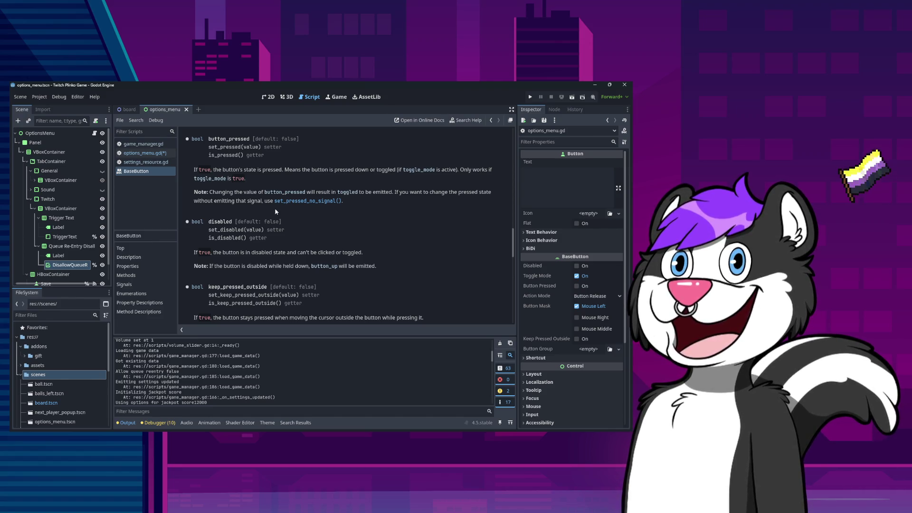
scroll(257, 237, "up", 8)
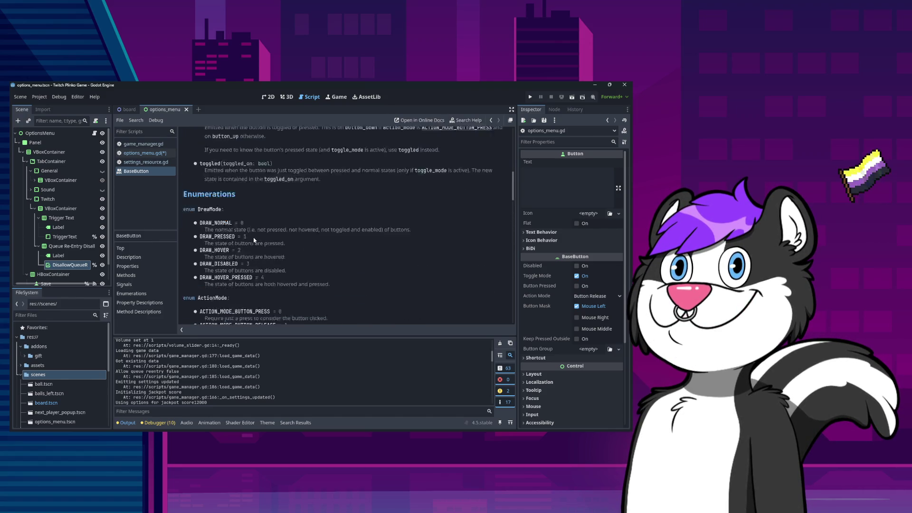
scroll(254, 240, "up", 5)
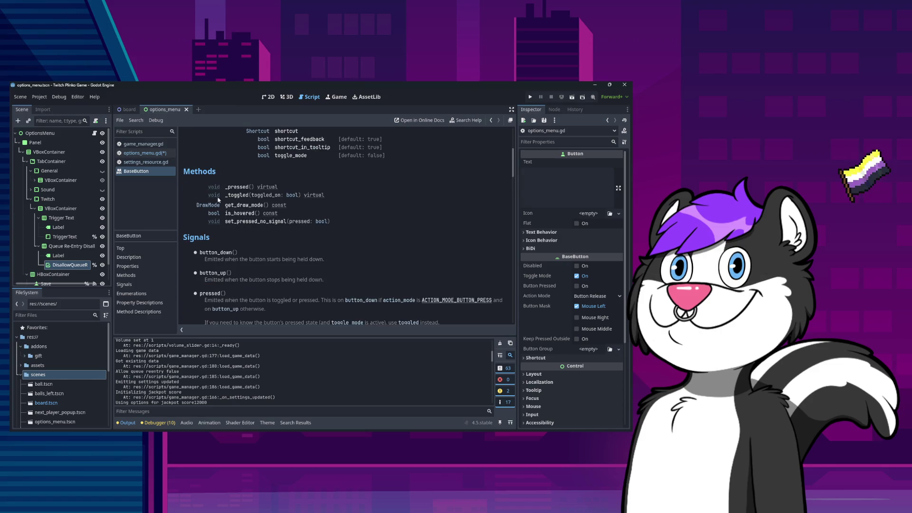
left_click(149, 153)
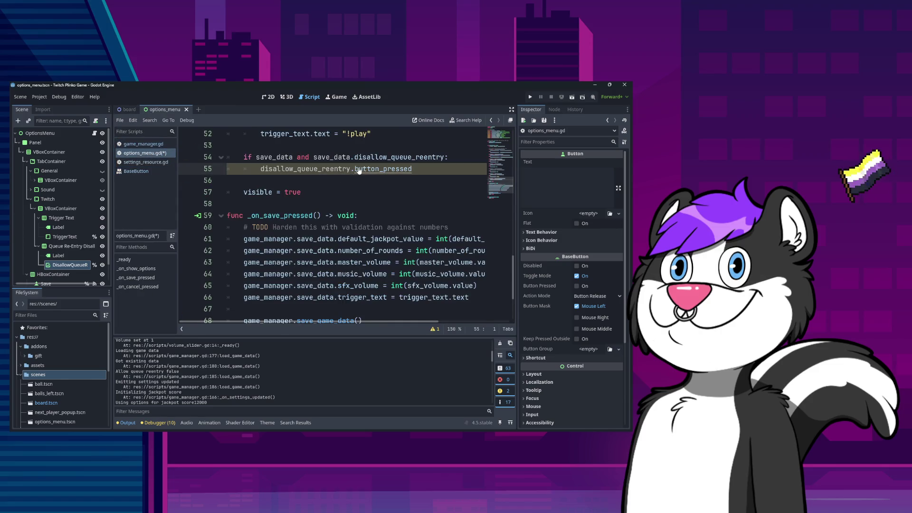
scroll(323, 209, "up", 10)
scroll(317, 222, "up", 6)
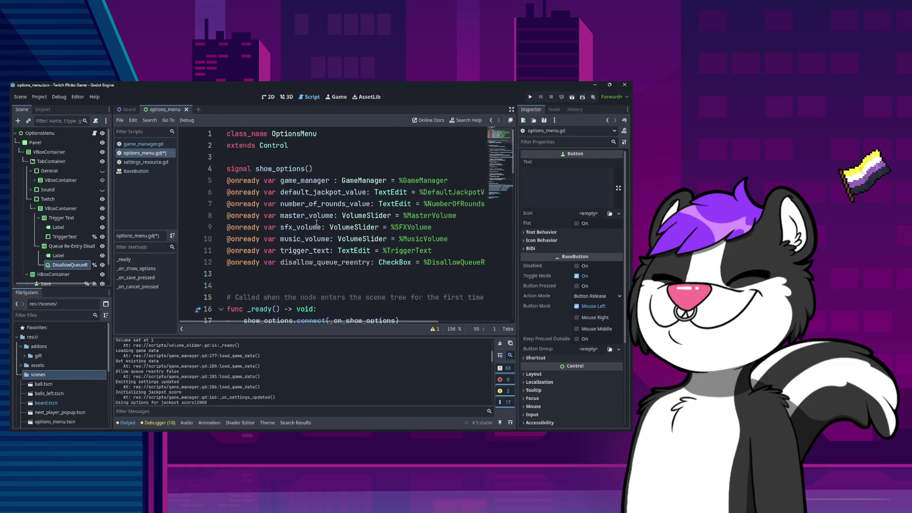
Read the CheckBox class reference from line 12, then go back to options_menu.gd.
left_click(395, 267, "ctrl")
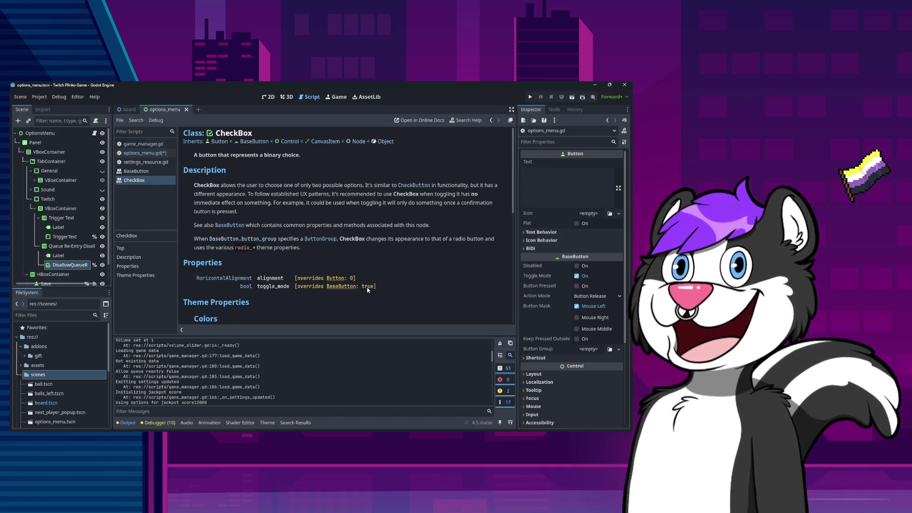
scroll(365, 289, "down", 5)
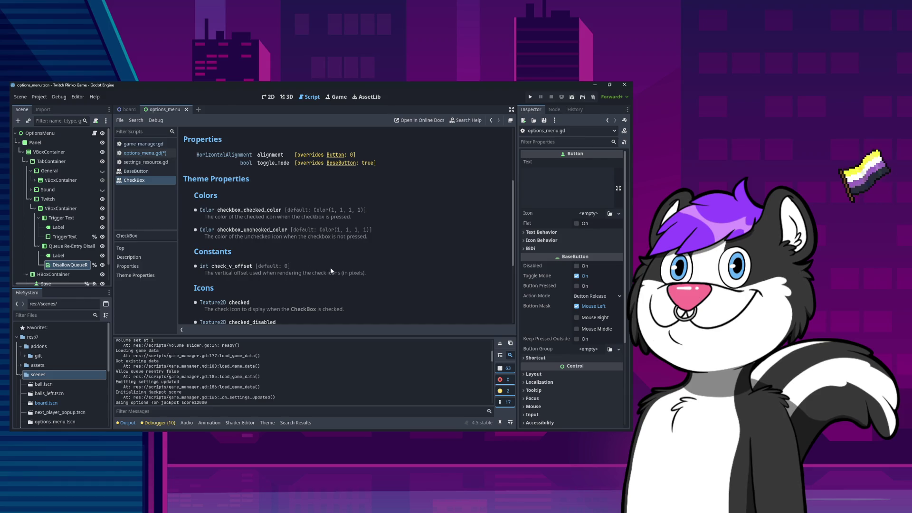
scroll(332, 271, "down", 6)
scroll(331, 271, "up", 8)
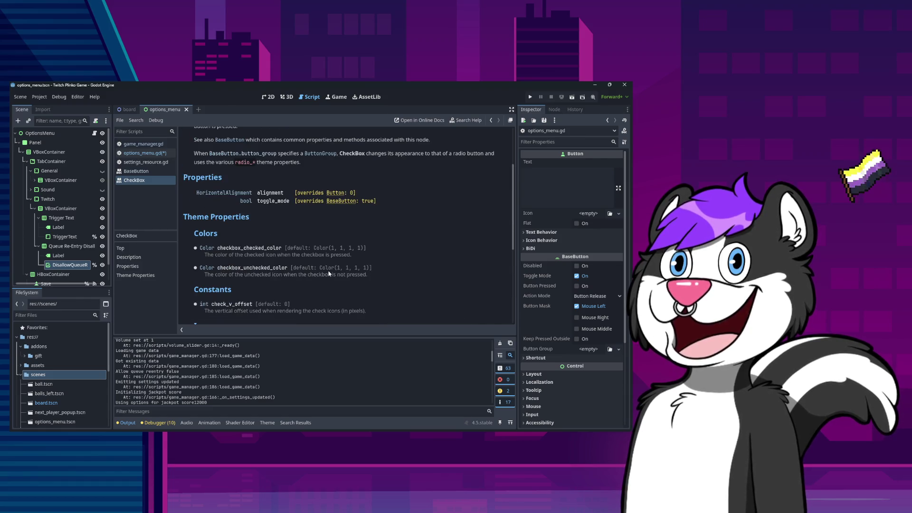
scroll(329, 274, "up", 4)
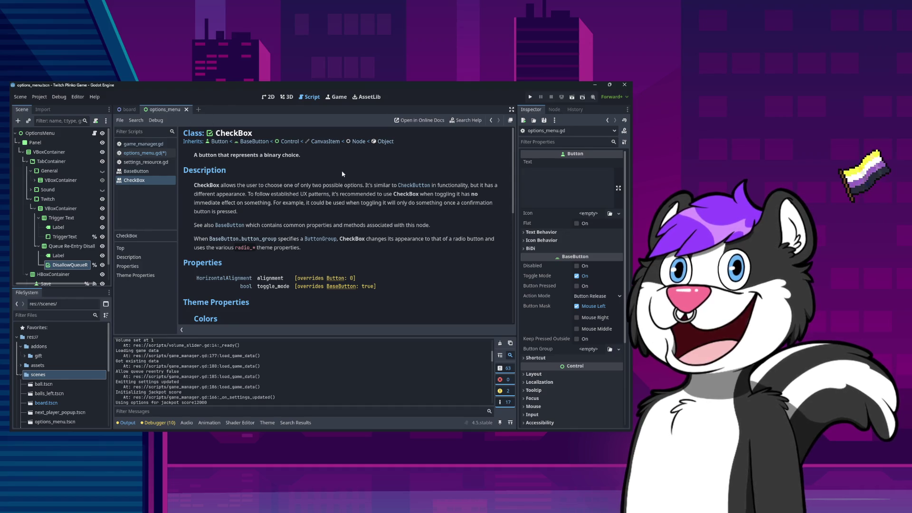
left_click(491, 120)
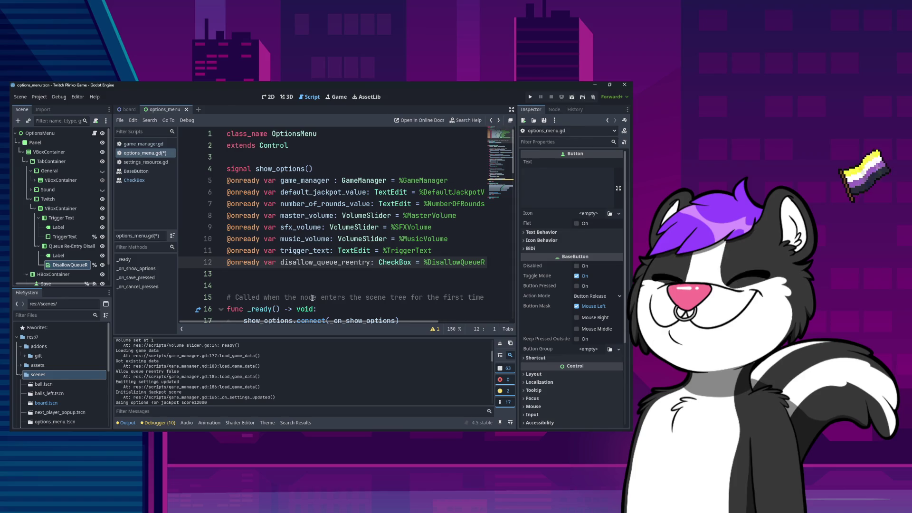
Add '=' after button_pressed on line 55, removing stray edits from line 54.
scroll(316, 294, "down", 6)
scroll(317, 294, "down", 8)
left_click(427, 239)
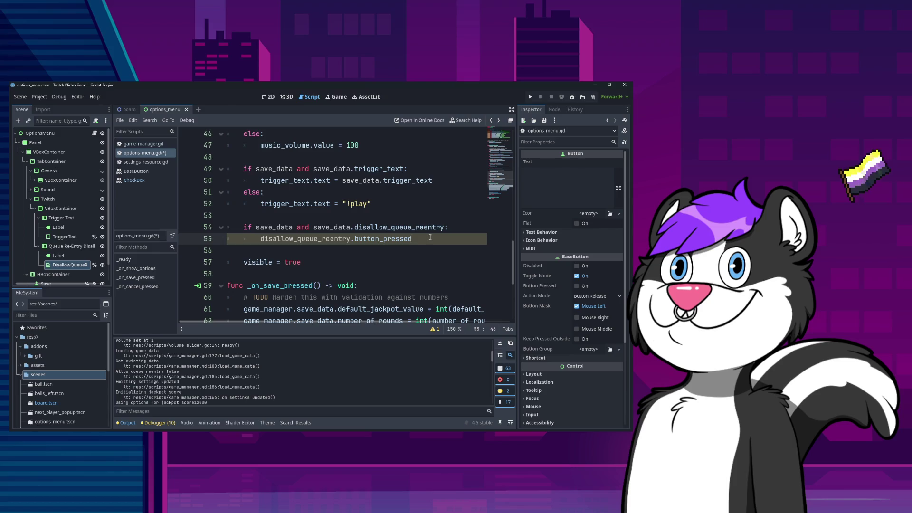
key("Up")
type(".bu")
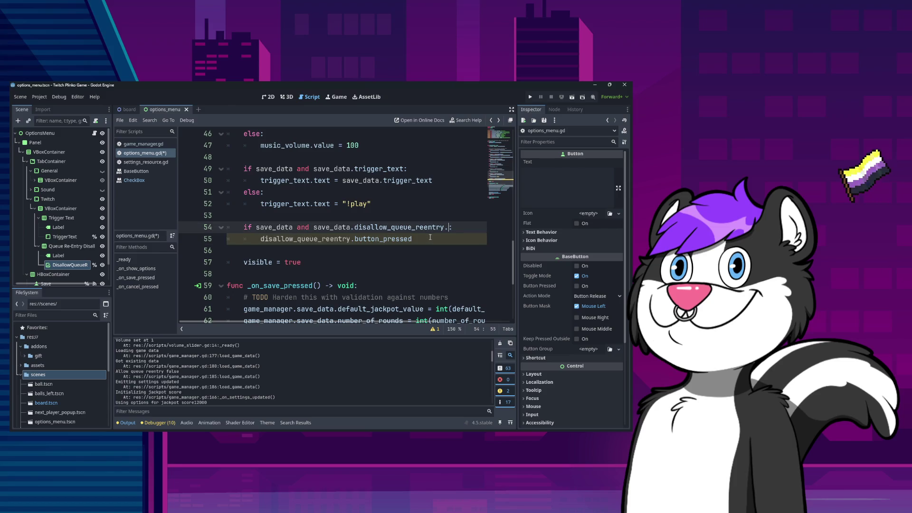
key("BackSpace")
key("BackSpace")
key("BackSpace")
key("Down")
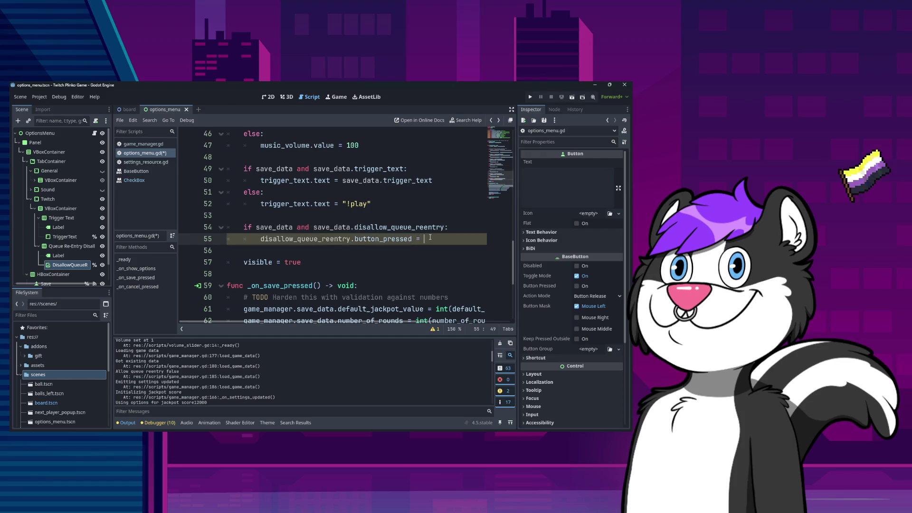
type("=")
key("Up")
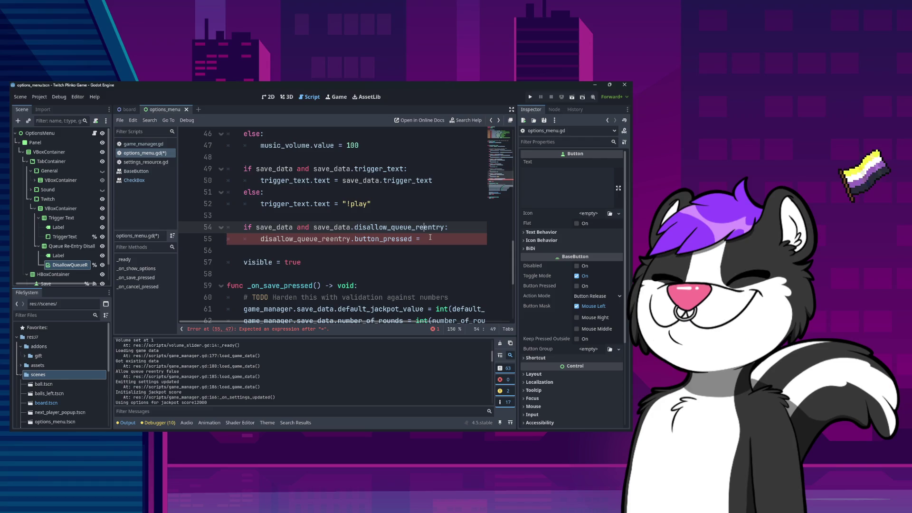
key("Down")
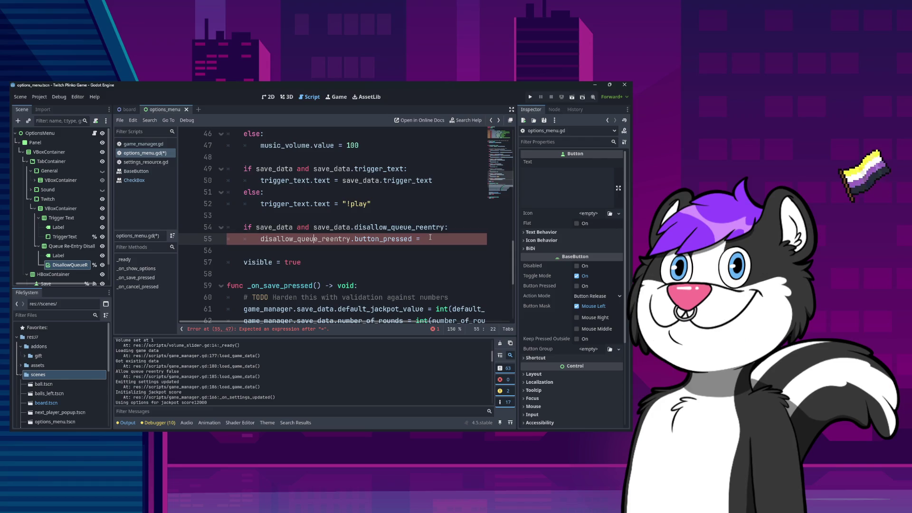
Paste save_data.disallow_queue_reentry as line 55's value and save the script.
type("save_data.disallow_queue_reentry")
key("Home")
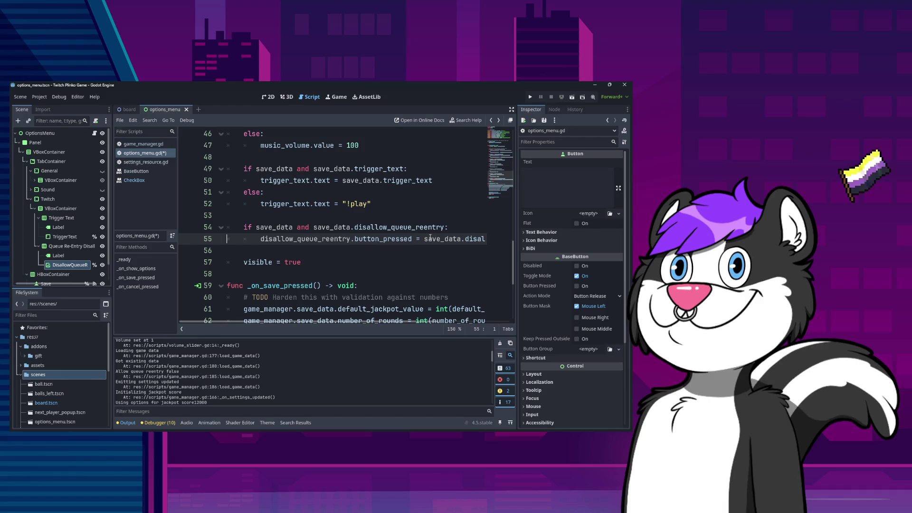
key("End")
key("Home")
key("Down")
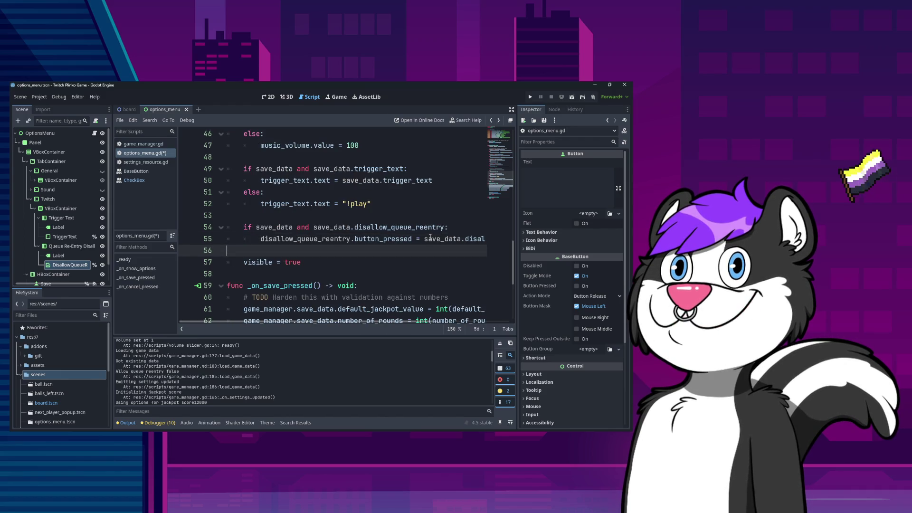
key("ctrl+s")
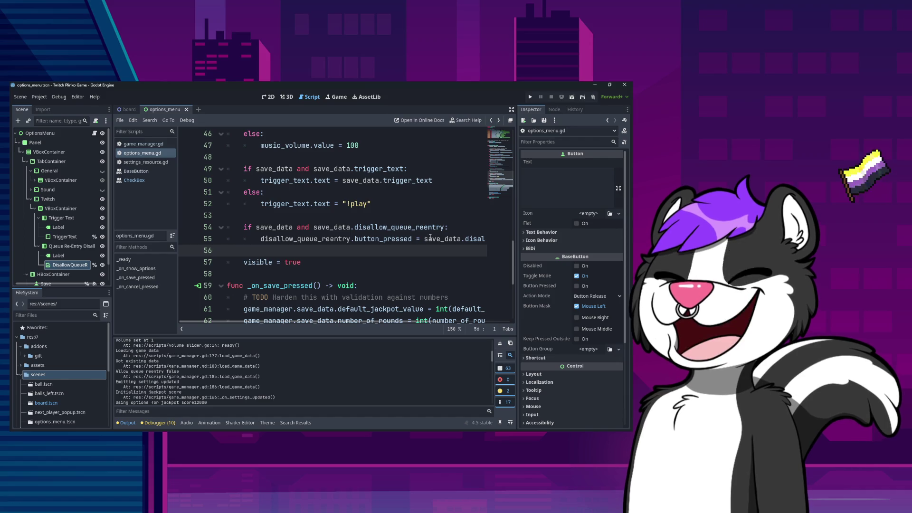
Review line 55 and move down into the save handler code.
key("Up")
key("End")
key("Home")
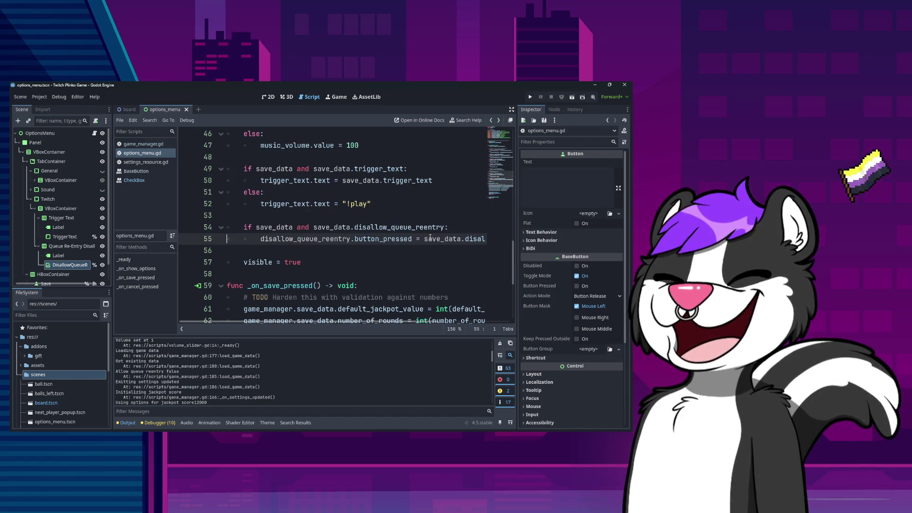
key("Down")
key("Down")
key("Down")
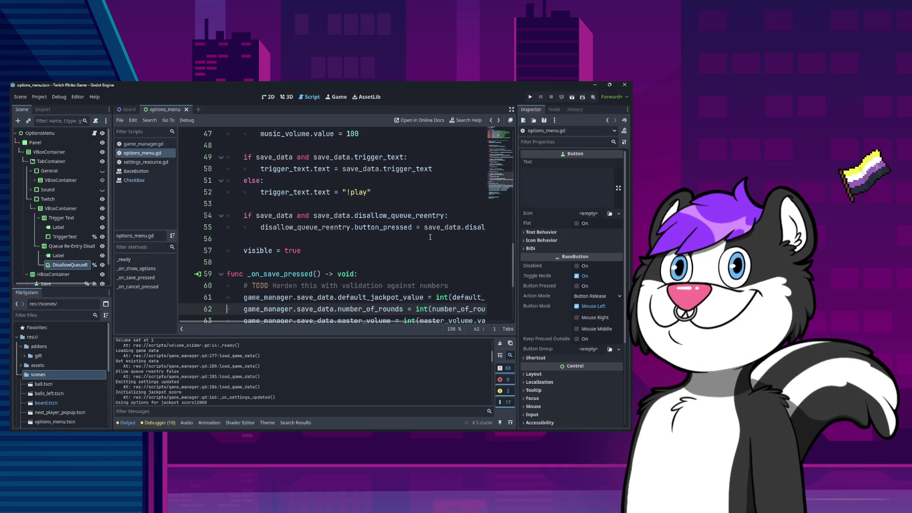
Start line 67 with game_manager.save_data.disallow_queue_reentry = using autocomplete.
key("Down")
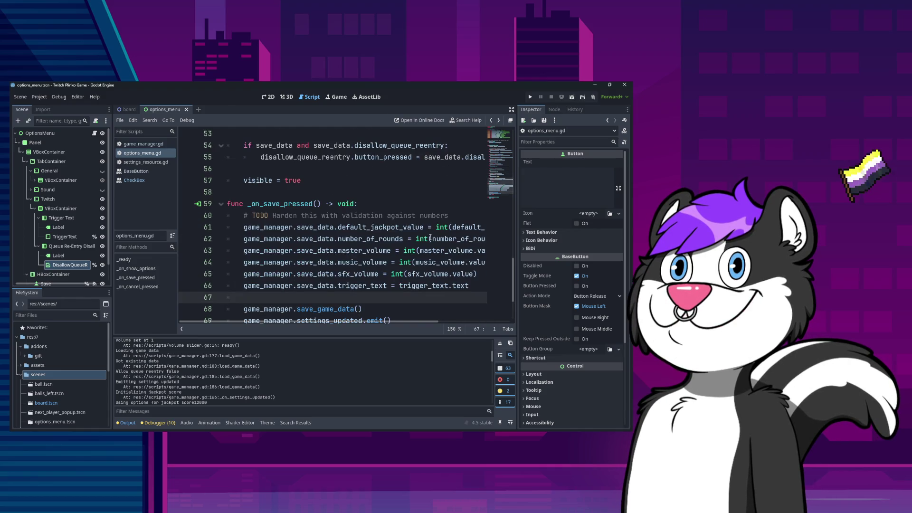
type("ga")
key("Return")
type(".s")
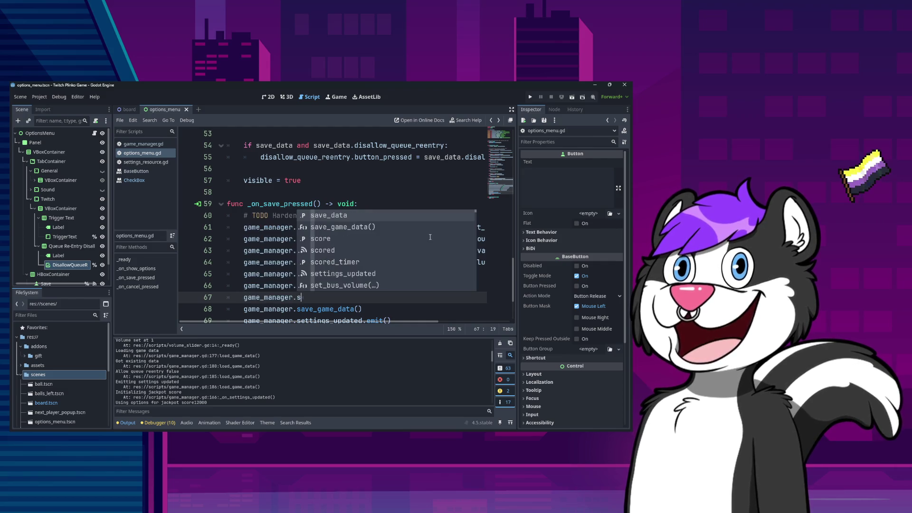
key("Return")
type(".")
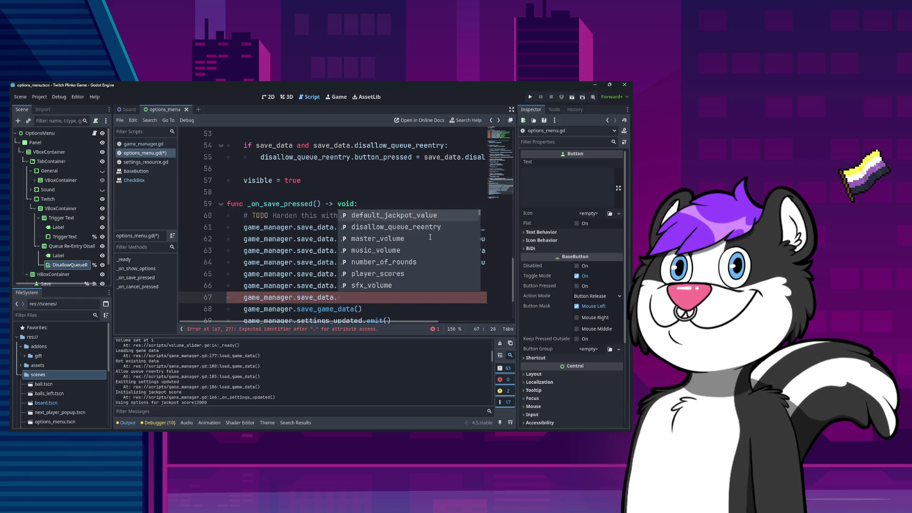
key("Down")
key("Return")
type("=")
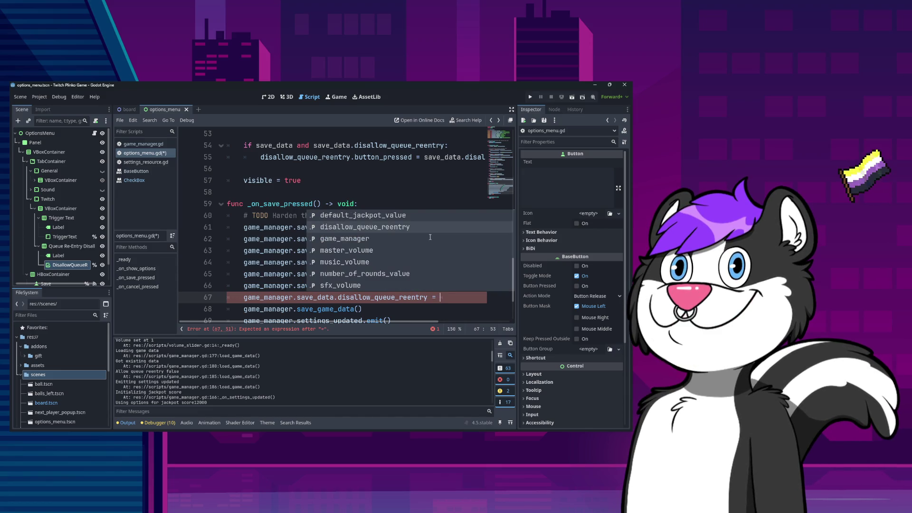
Assign disallow_queue_reentry.button_pressed as the value and save the script.
key("Return")
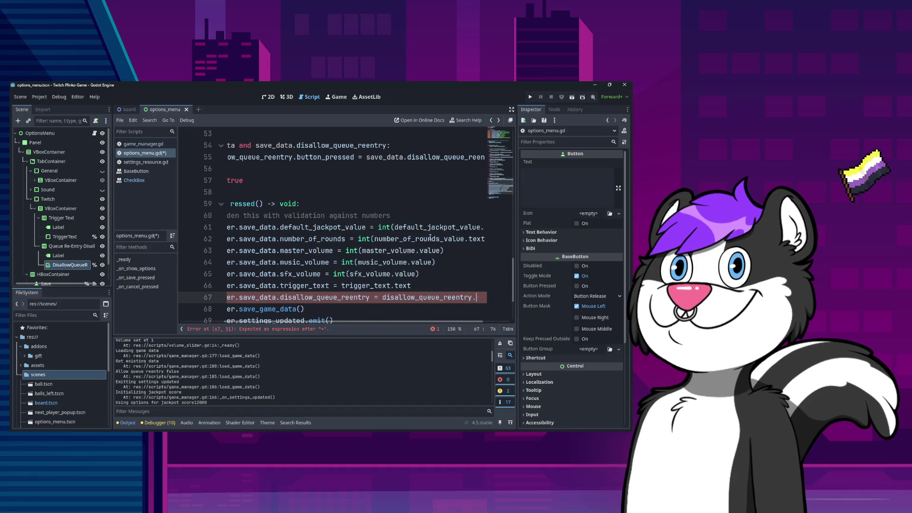
type(".")
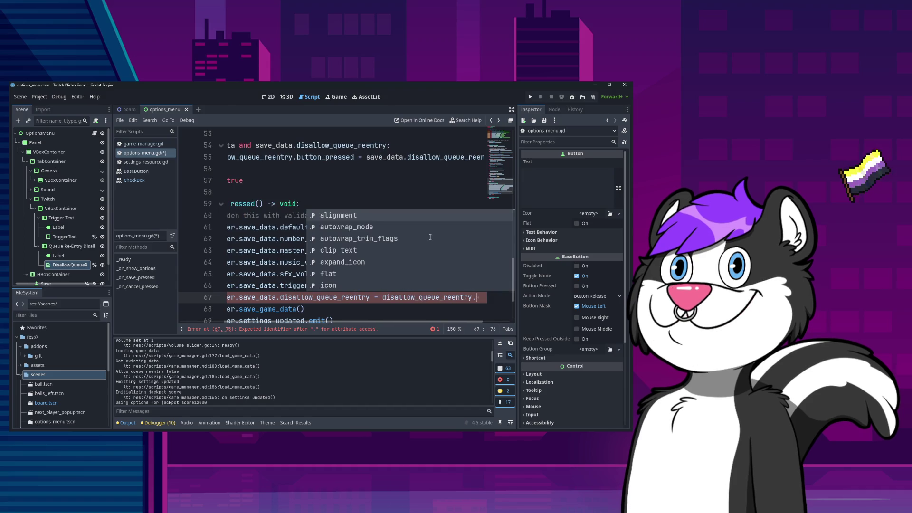
type("button")
key("Down")
key("Down")
key("Return")
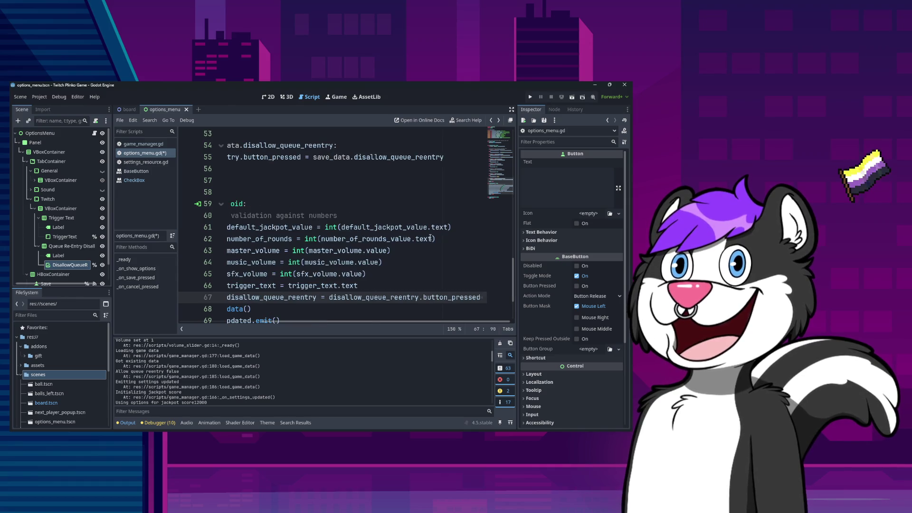
key("Home")
key("Home")
key("ctrl+s")
key("Down")
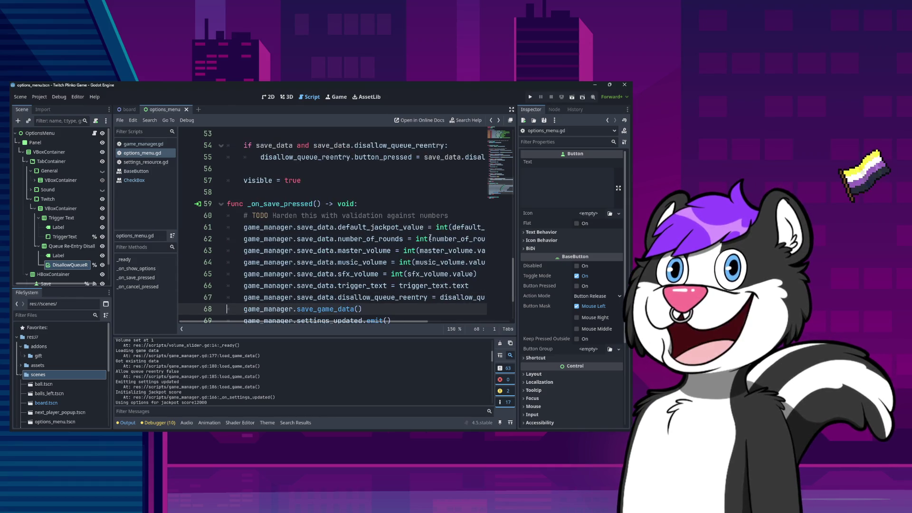
key("Down")
key("Down")
key("Down")
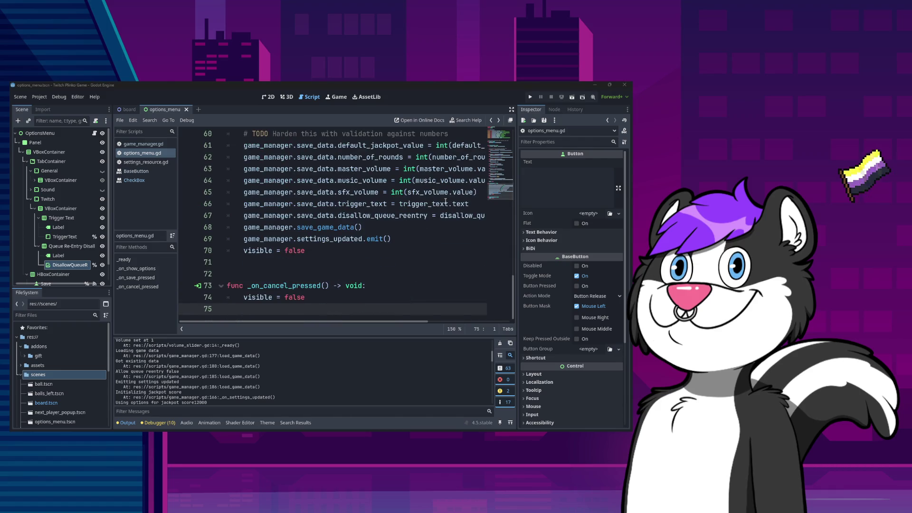
Run the game, tick Don't Allow Queue Re-Entry in Options, save, and stop.
left_click(530, 97)
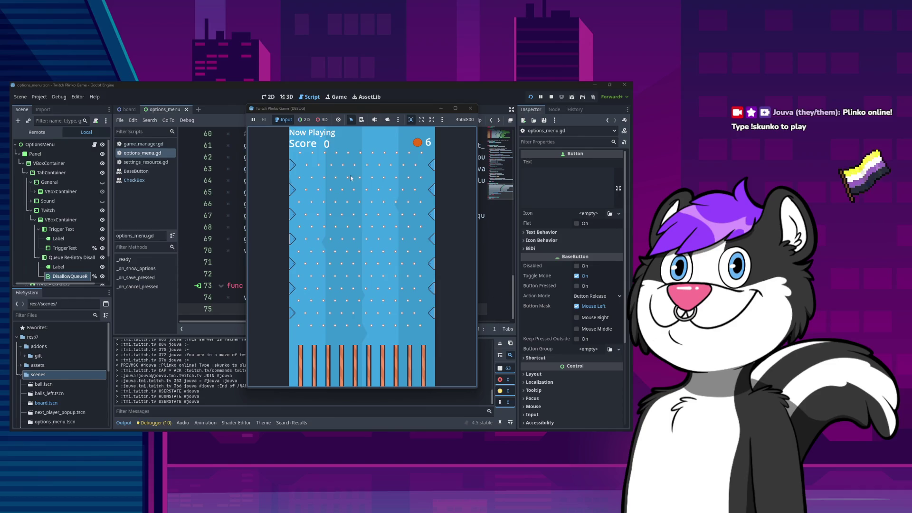
key("Escape")
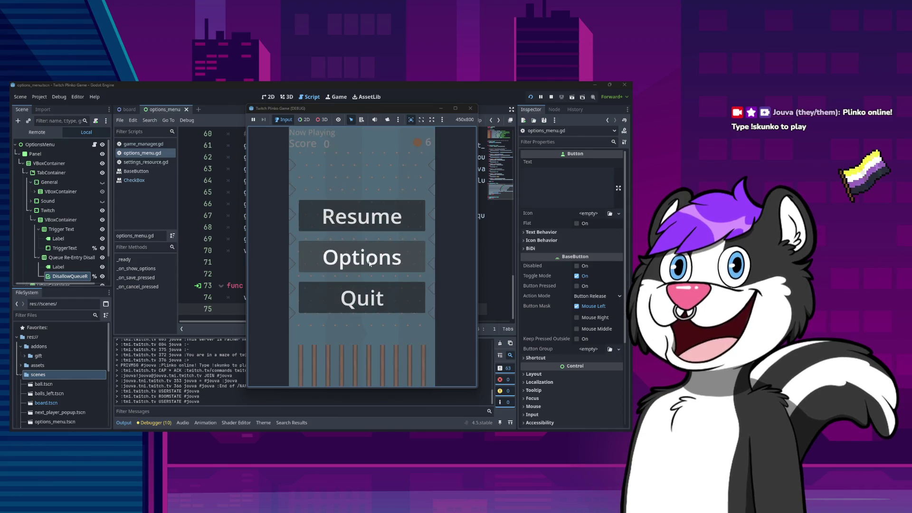
left_click(369, 262)
left_click(415, 171)
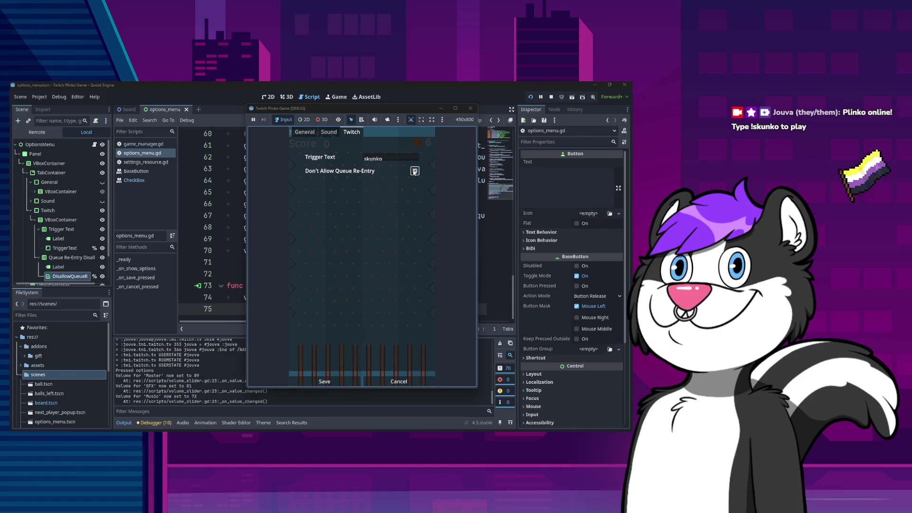
left_click(323, 383)
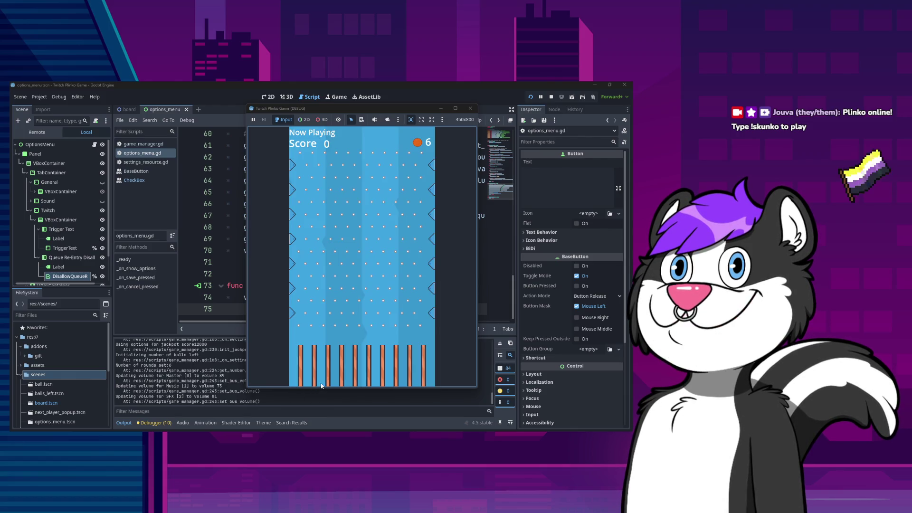
left_click(470, 108)
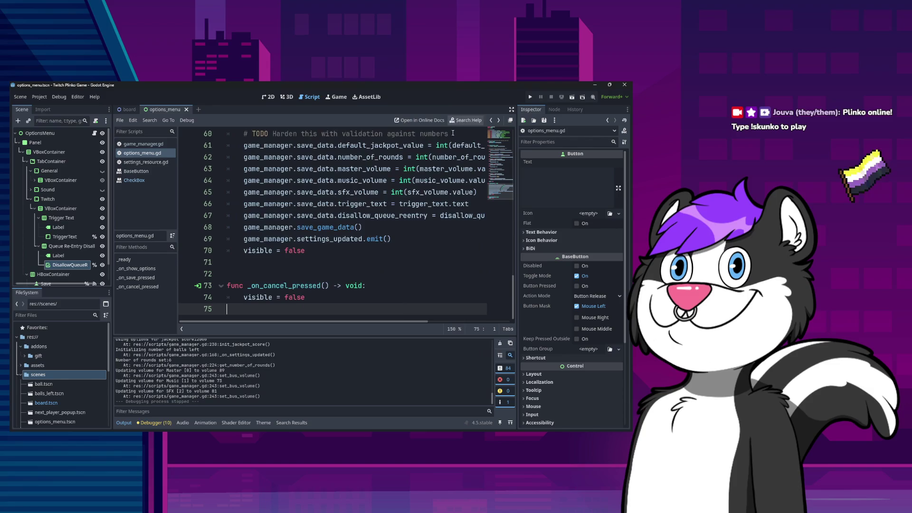
Rerun the game, check the Options panel, cancel it, and stop the run.
left_click(530, 97)
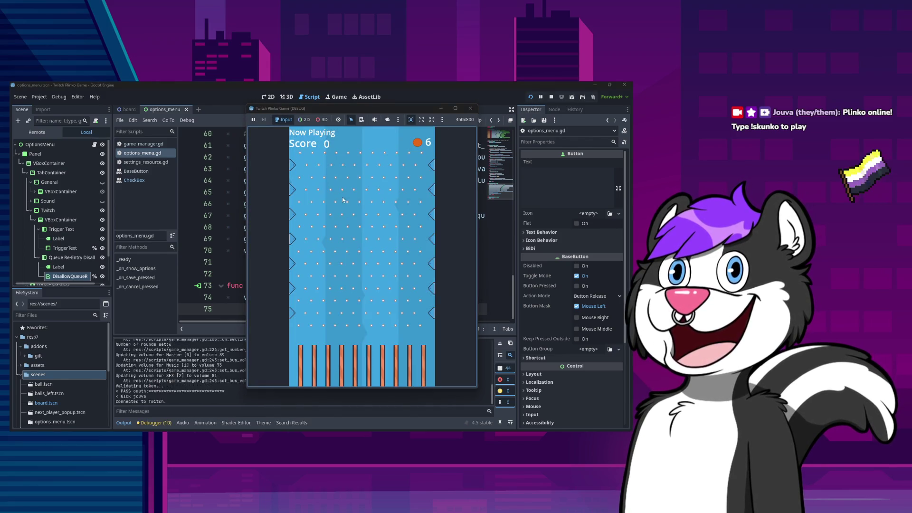
key("Escape")
left_click(353, 258)
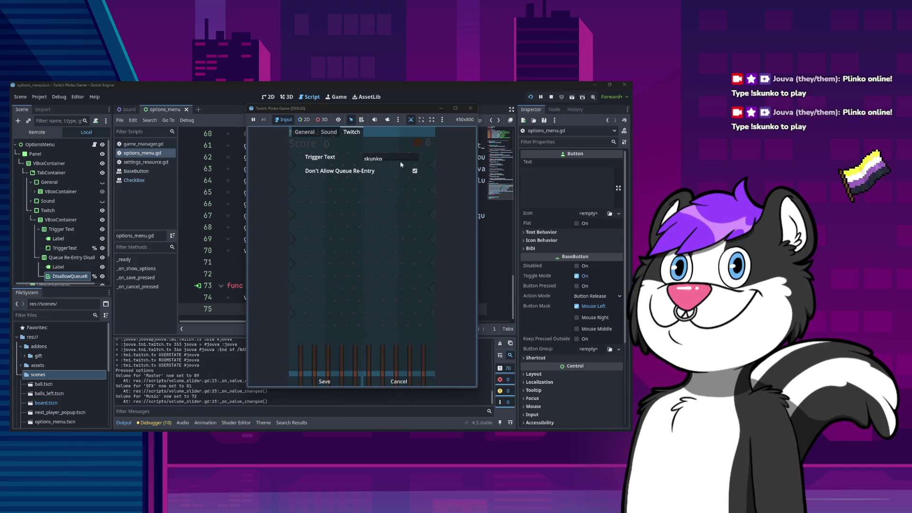
left_click(391, 382)
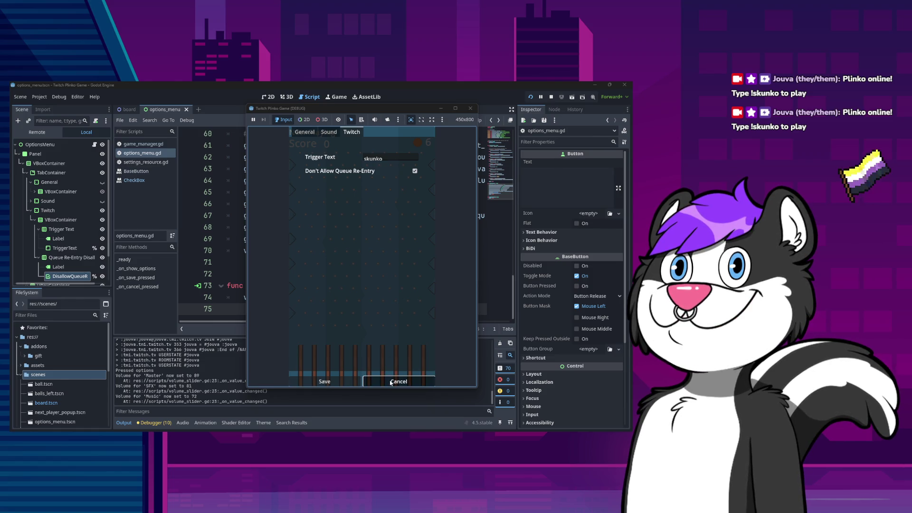
left_click(471, 109)
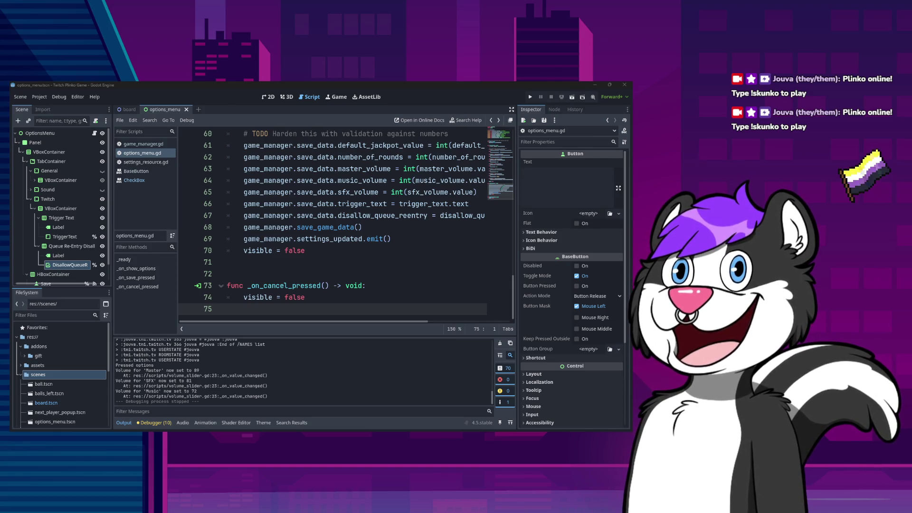
Open the project's user data folder from the Project menu.
left_click(59, 97)
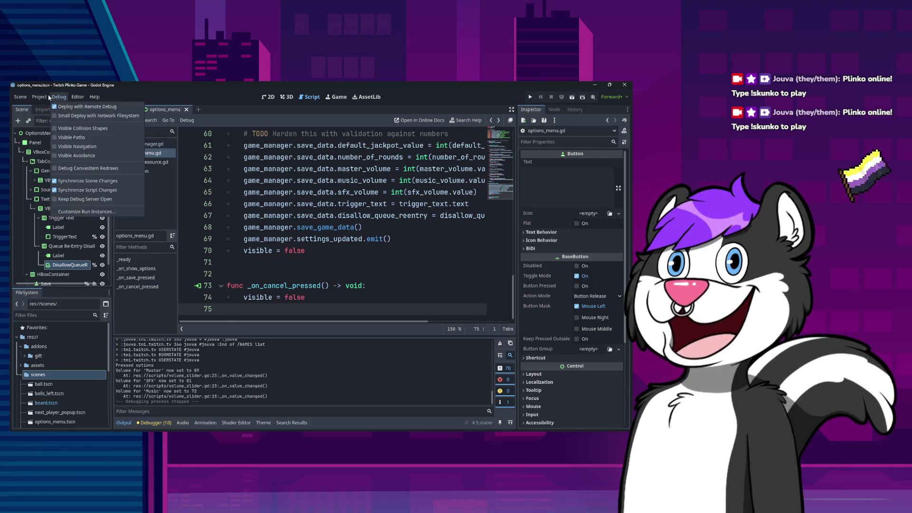
mouse_move(39, 96)
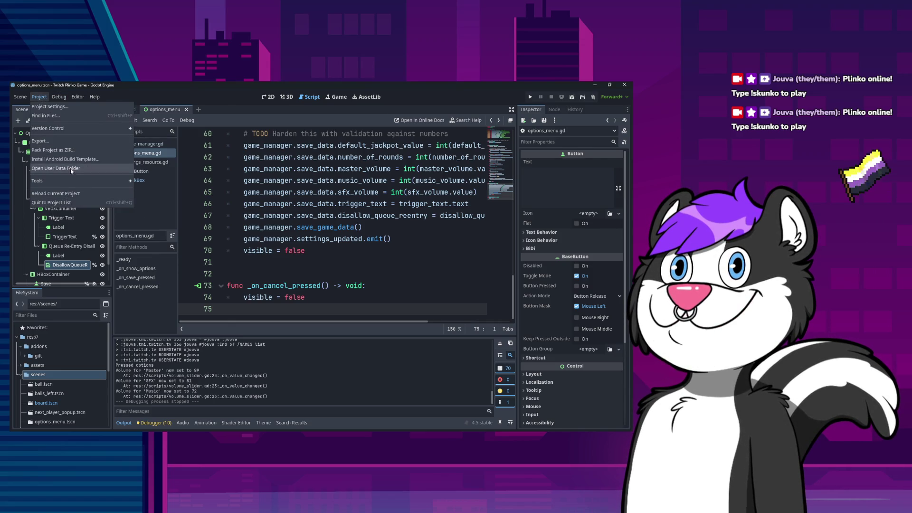
left_click(70, 168)
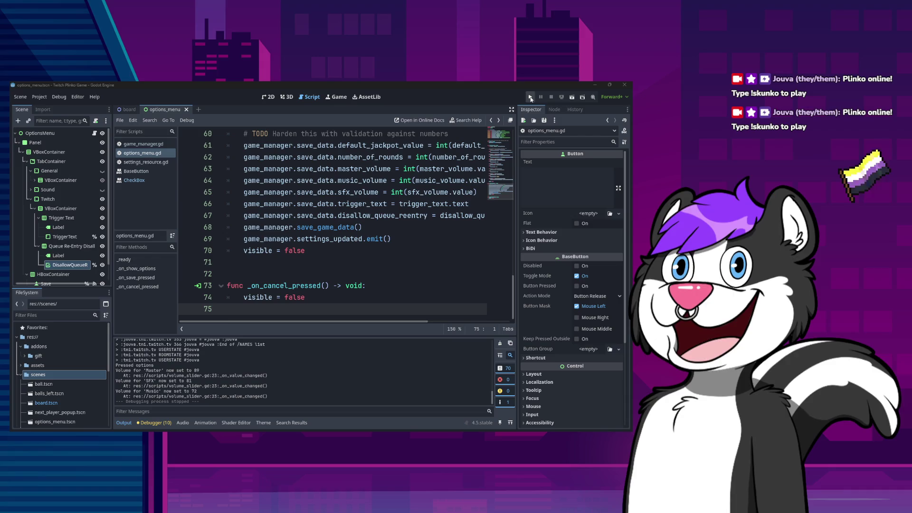
Relaunch the game, find Don't Allow Queue Re-Entry unchecked in Options, and cancel.
left_click(531, 97)
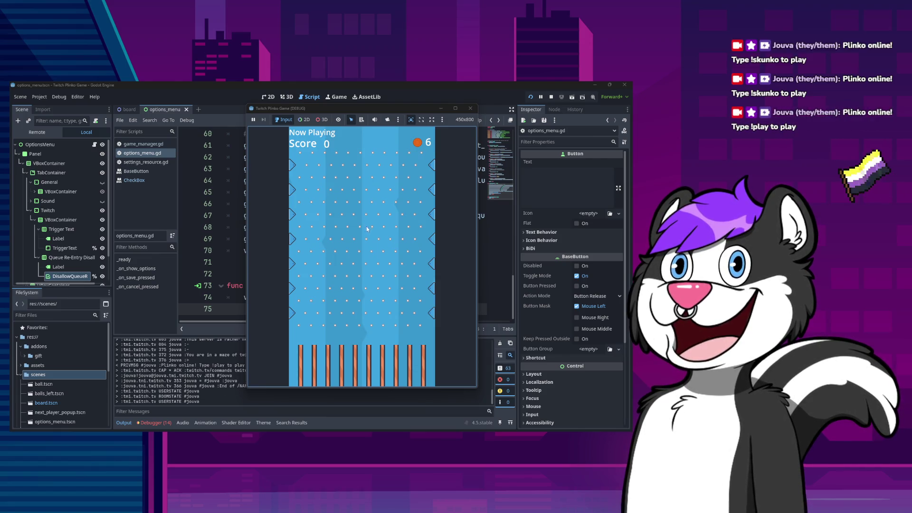
key("Escape")
left_click(363, 245)
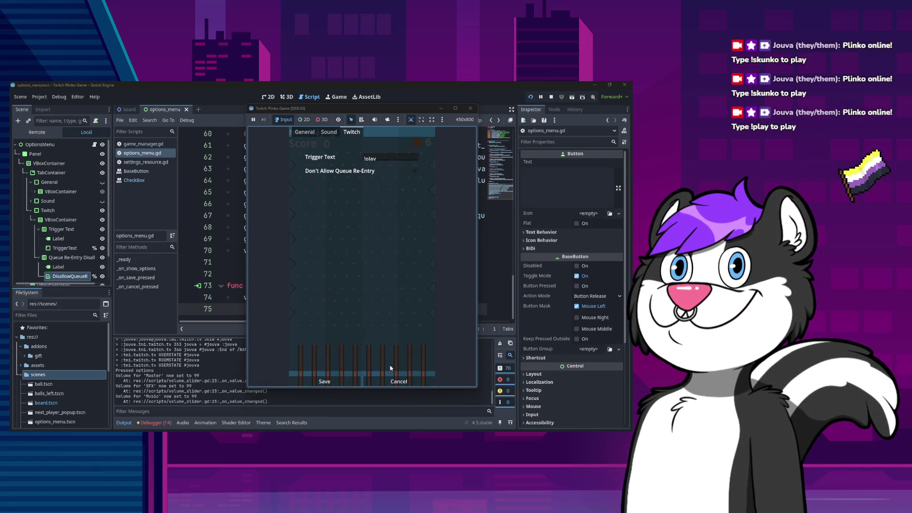
left_click(401, 380)
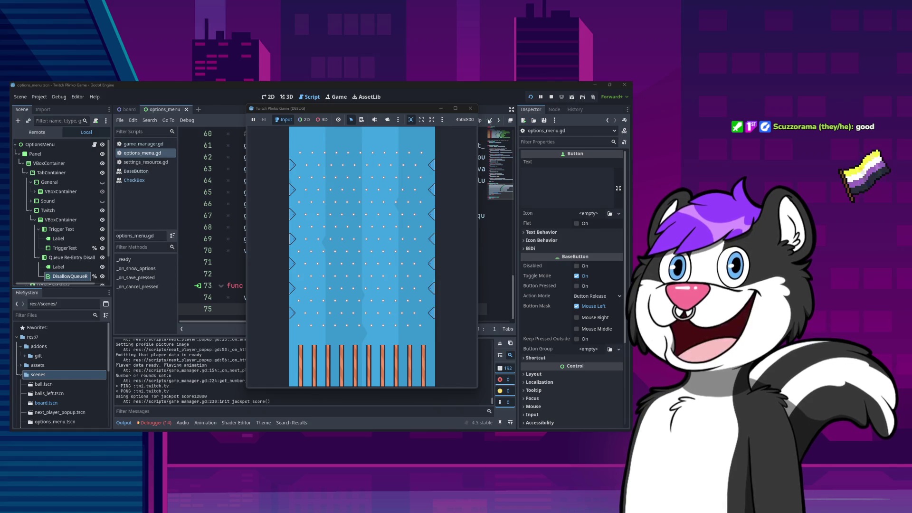
Restart the game, tick Don't Allow Queue Re-Entry in Options, and save.
left_click(470, 108)
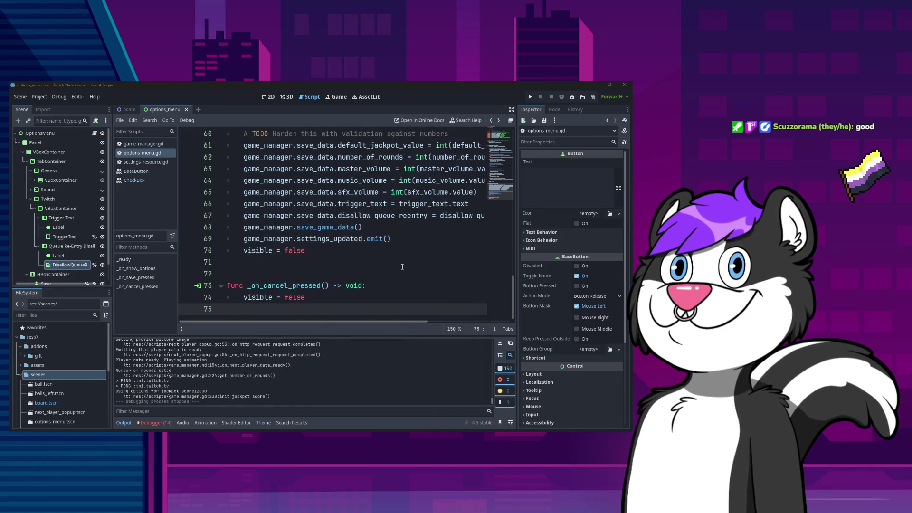
left_click(530, 96)
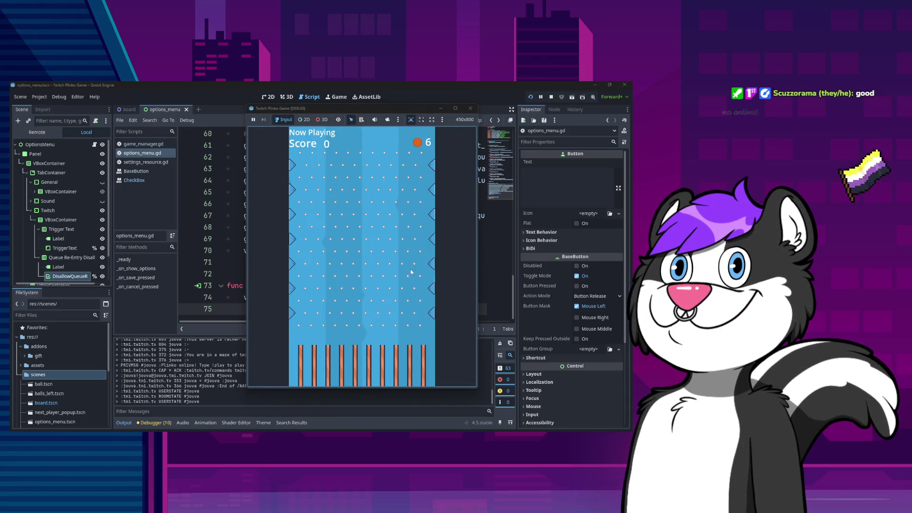
key("Escape")
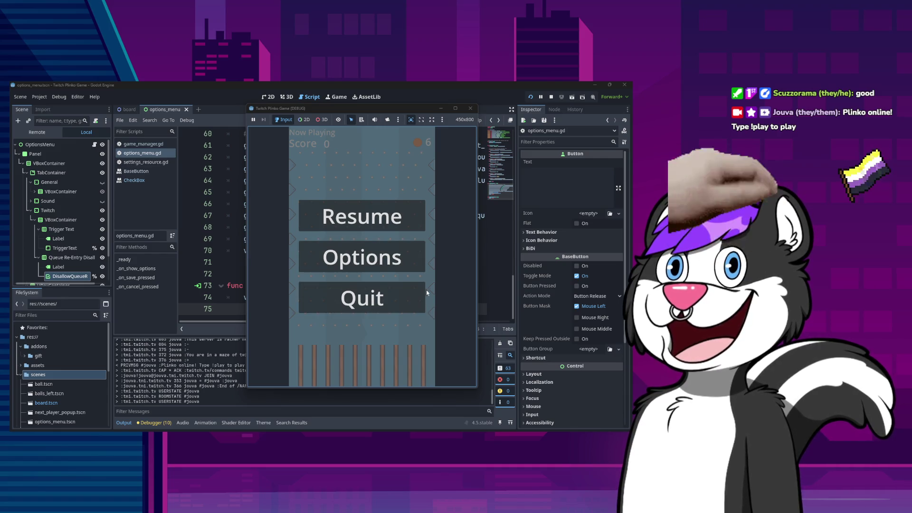
left_click(387, 258)
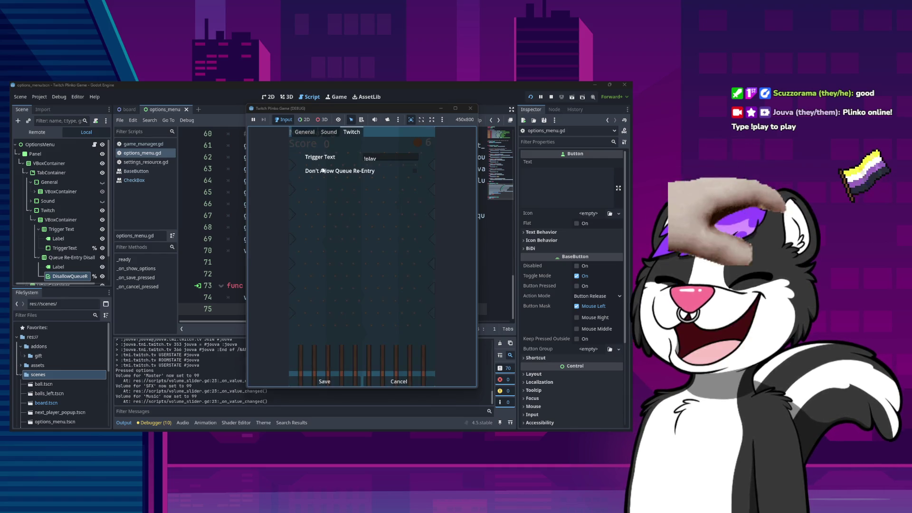
left_click(414, 171)
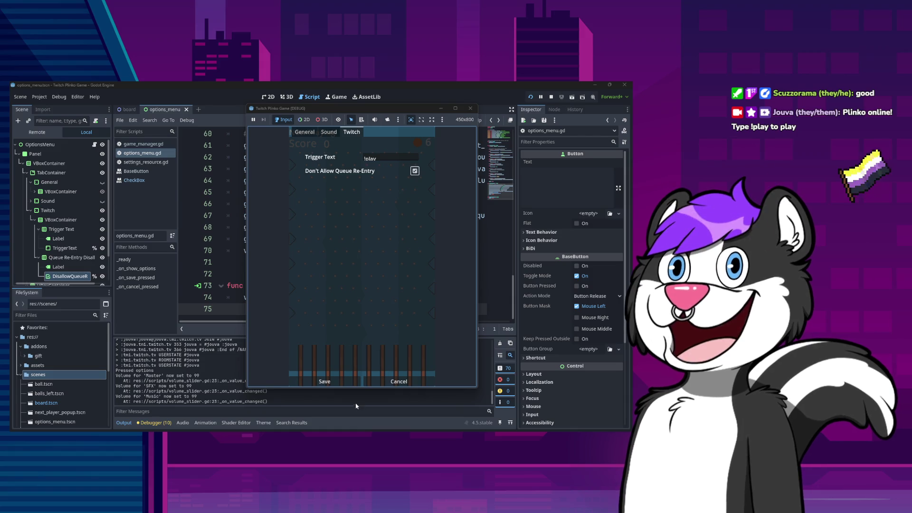
left_click(326, 381)
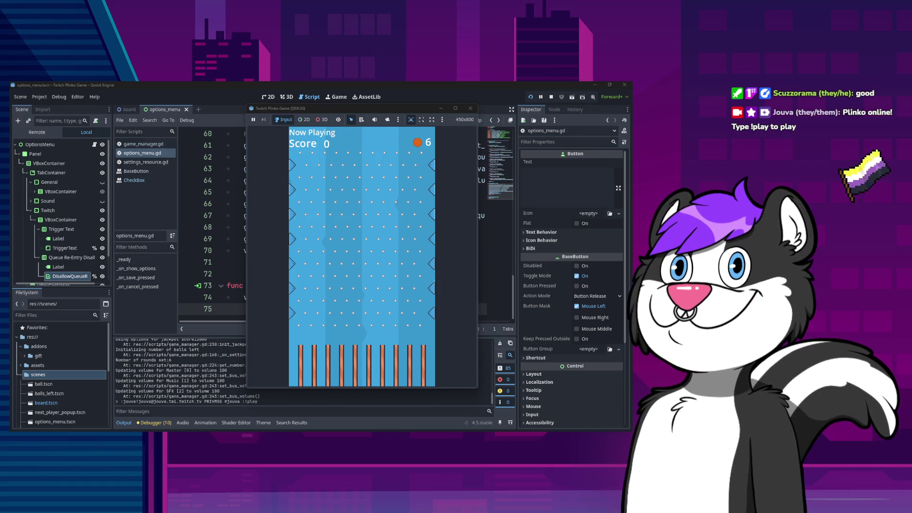
Stop the game, scroll to the top of options_menu.gd, and run it again.
left_click(470, 109)
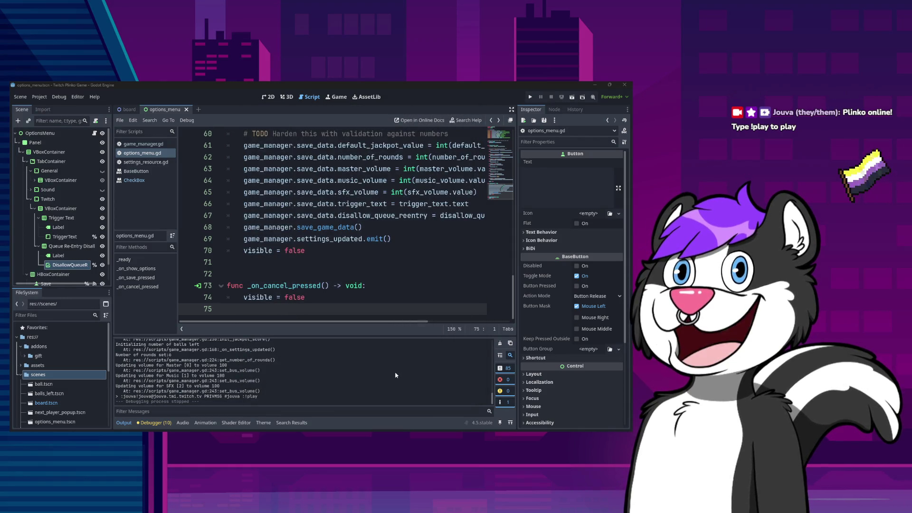
scroll(399, 262, "up", 5)
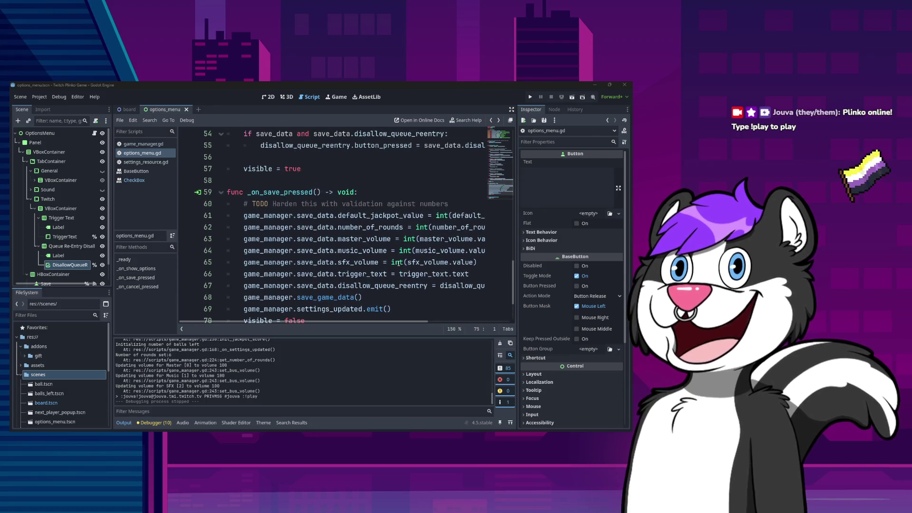
scroll(395, 266, "up", 15)
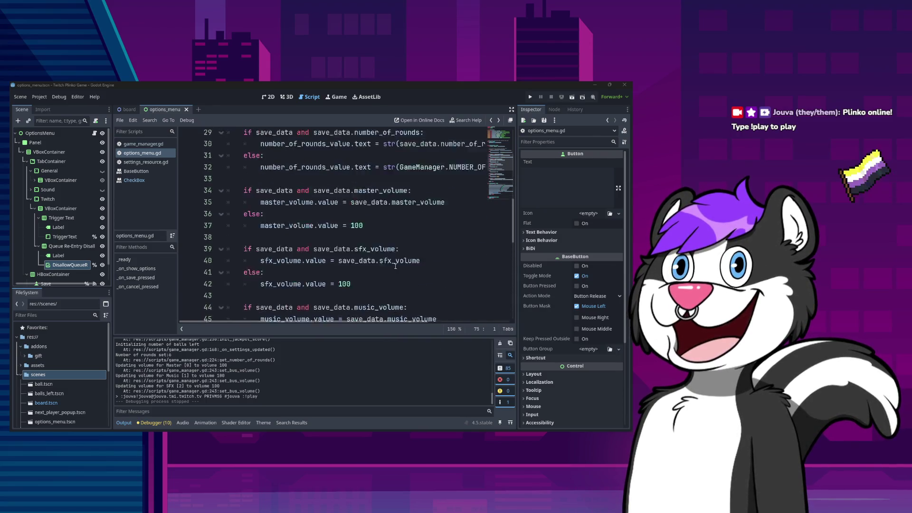
scroll(391, 272, "down", 11)
scroll(391, 275, "up", 11)
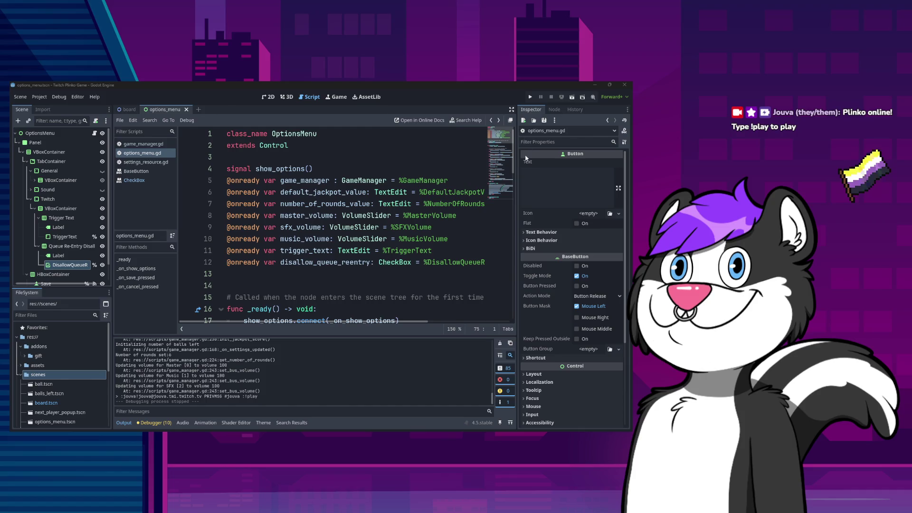
left_click(530, 96)
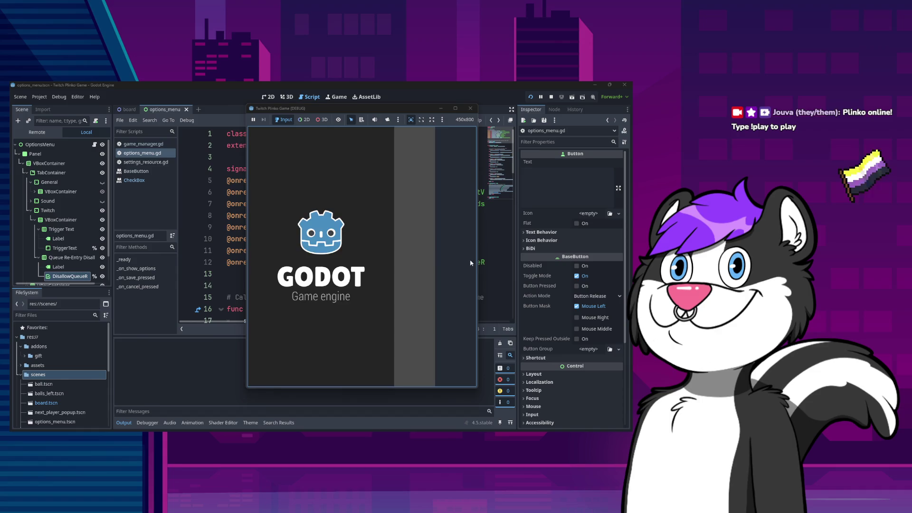
Pause the game, check and close Options, then stop the run with F8.
key("Escape")
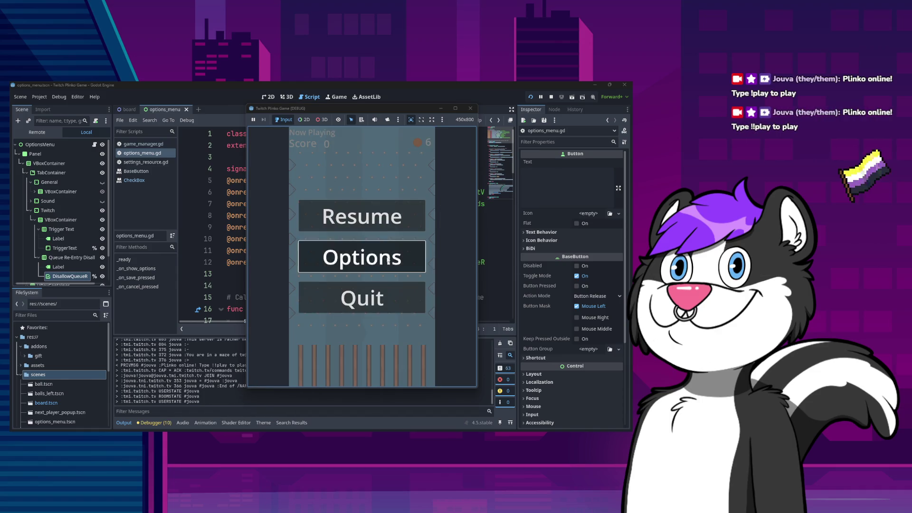
left_click(389, 261)
left_click(396, 382)
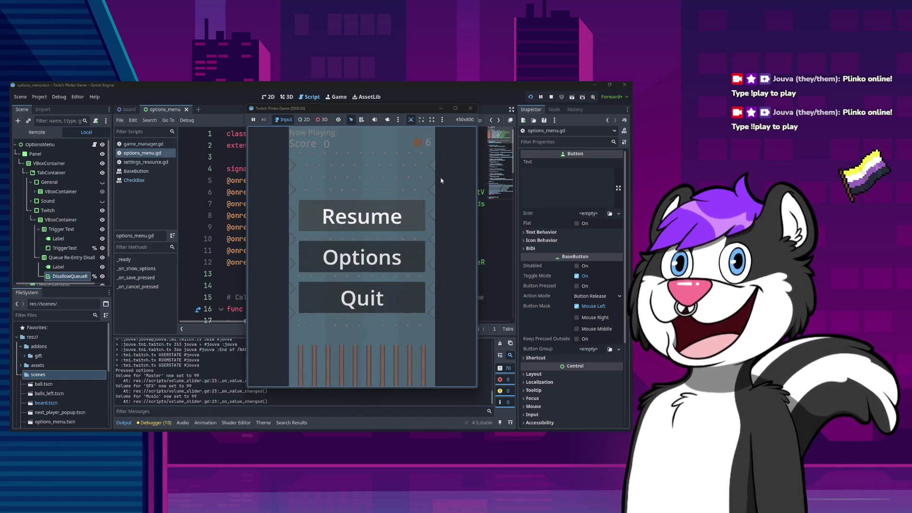
key("F8")
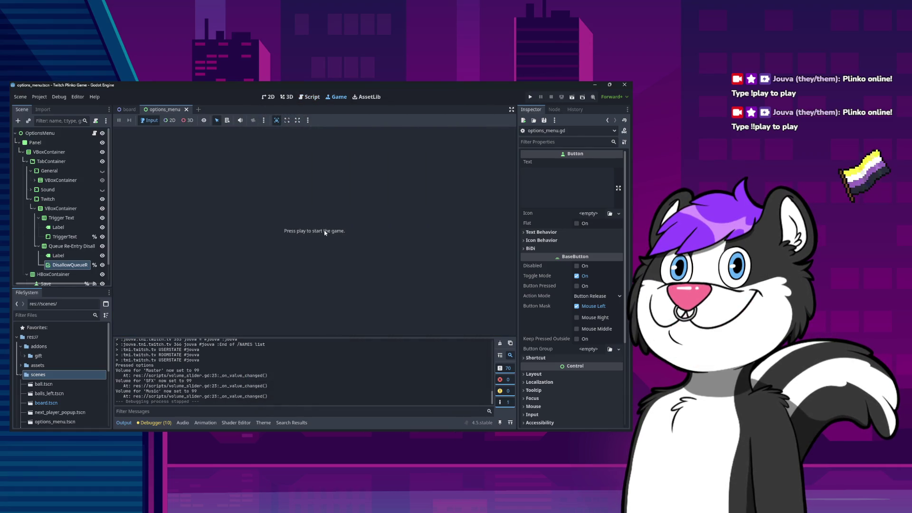
Open board.gd from the board scene and run the Plinko game again with F5.
left_click(269, 97)
scroll(430, 232, "down", 3)
scroll(429, 232, "left", 3)
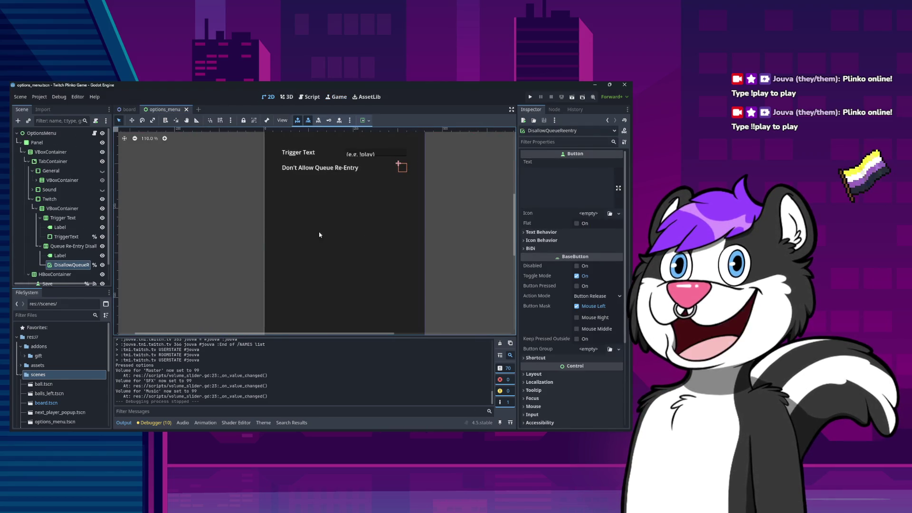
left_click(129, 109)
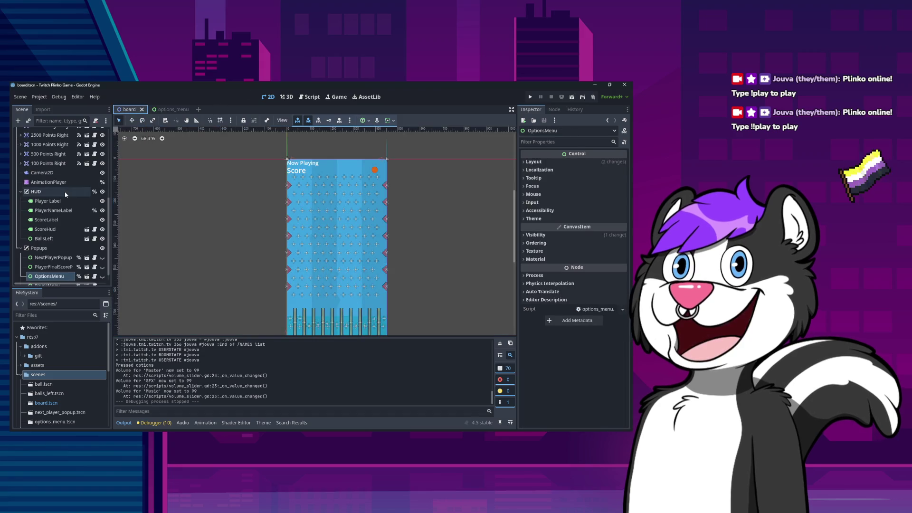
scroll(97, 142, "up", 3)
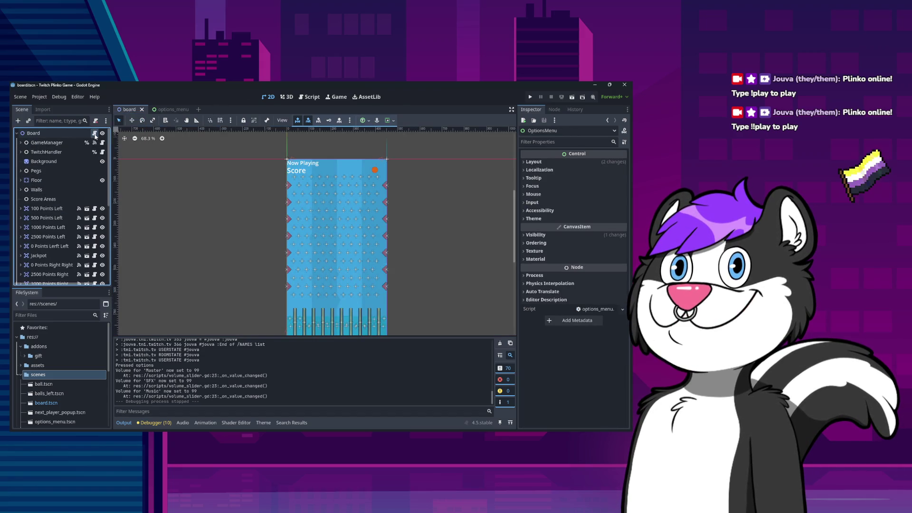
left_click(94, 133)
scroll(218, 357, "up", 3)
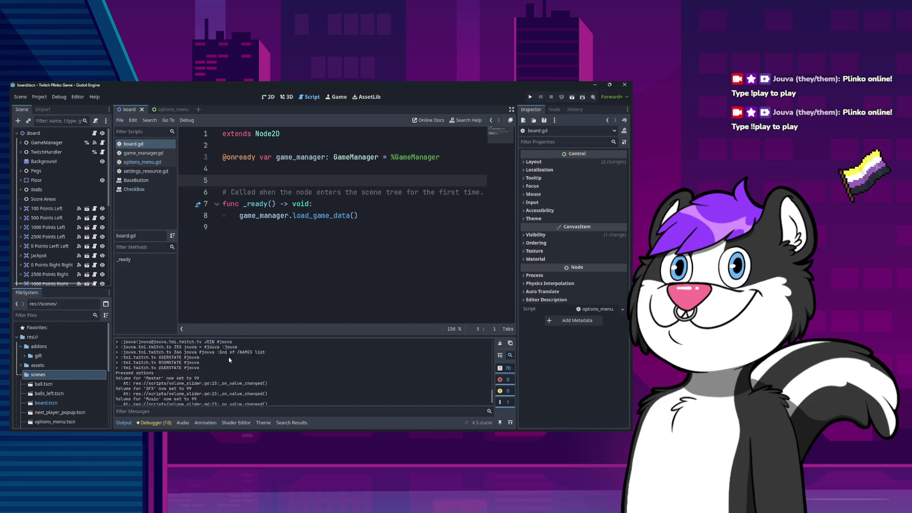
scroll(238, 370, "down", 3)
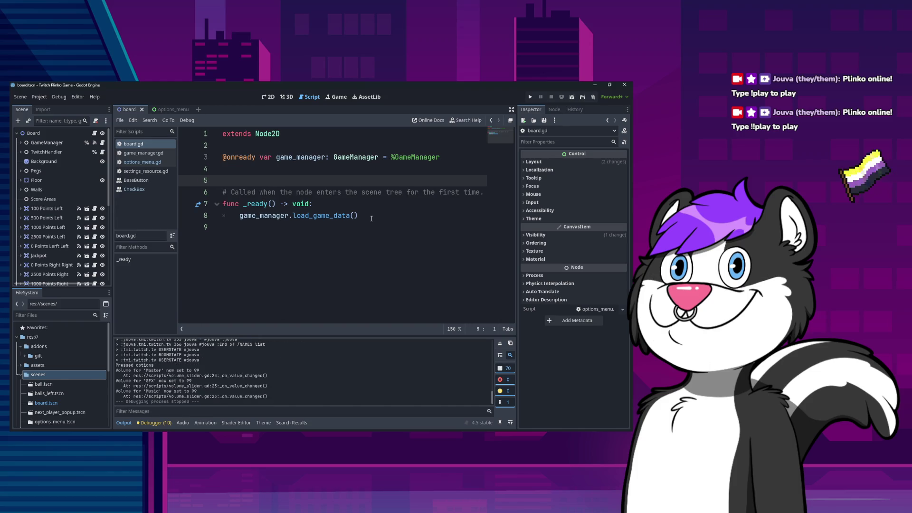
key("F5")
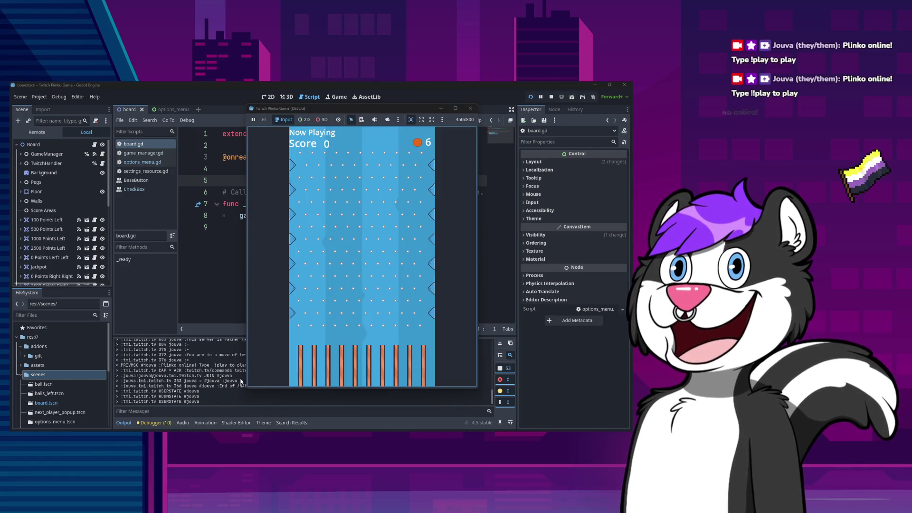
Stop the Plinko debug run with F8 and return to the end of board.gd.
left_click(221, 380)
key("alt+Tab")
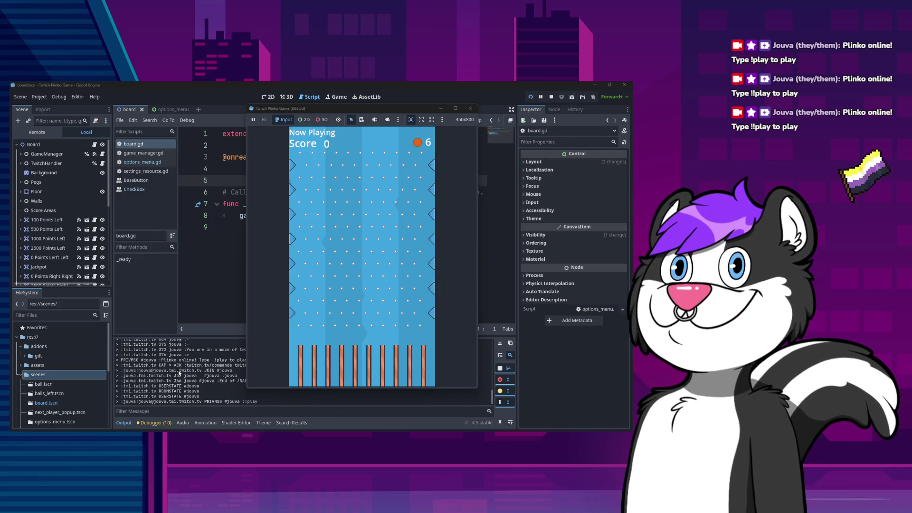
key("F8")
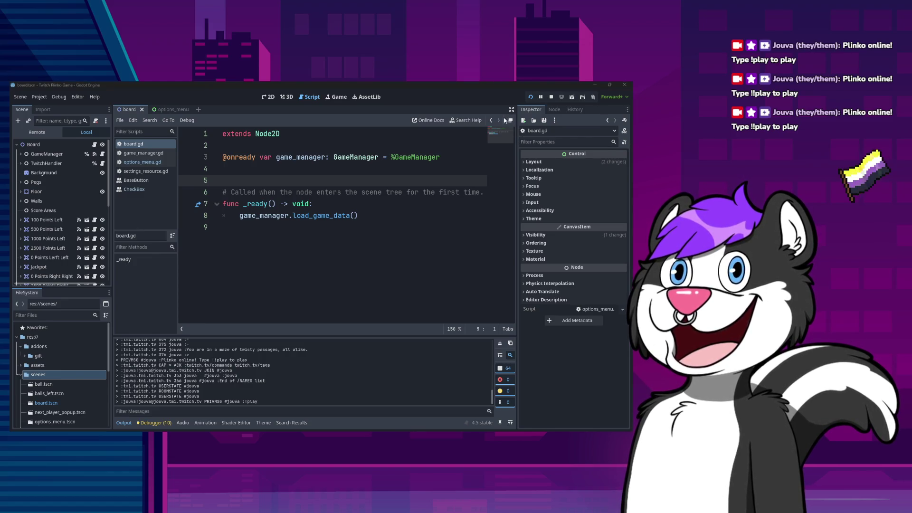
key("F8")
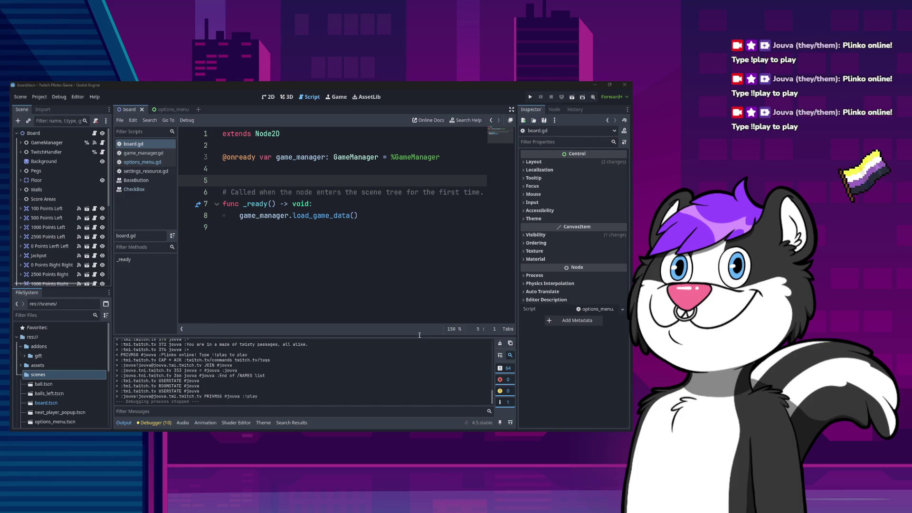
left_click(379, 264)
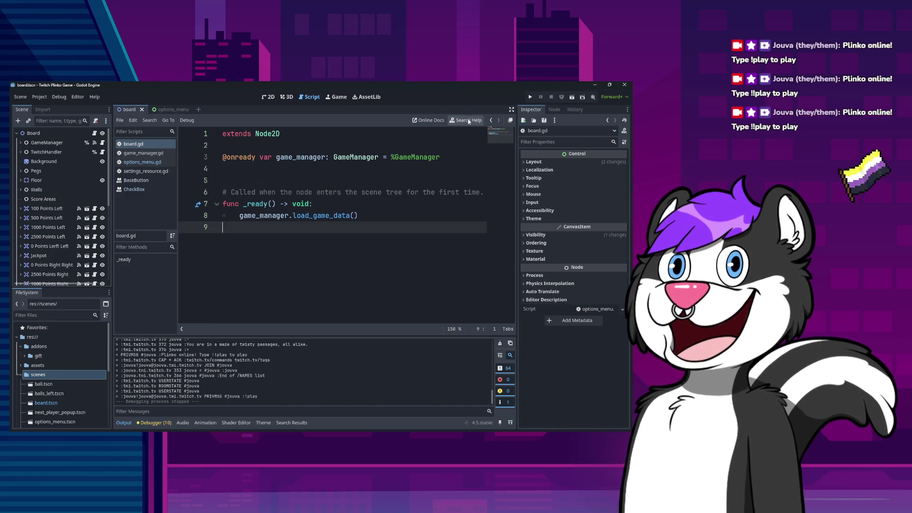
Relaunch the game, confirm Don't Allow Queue Re-Entry is still ticked, save, then reopen Options.
key("F5")
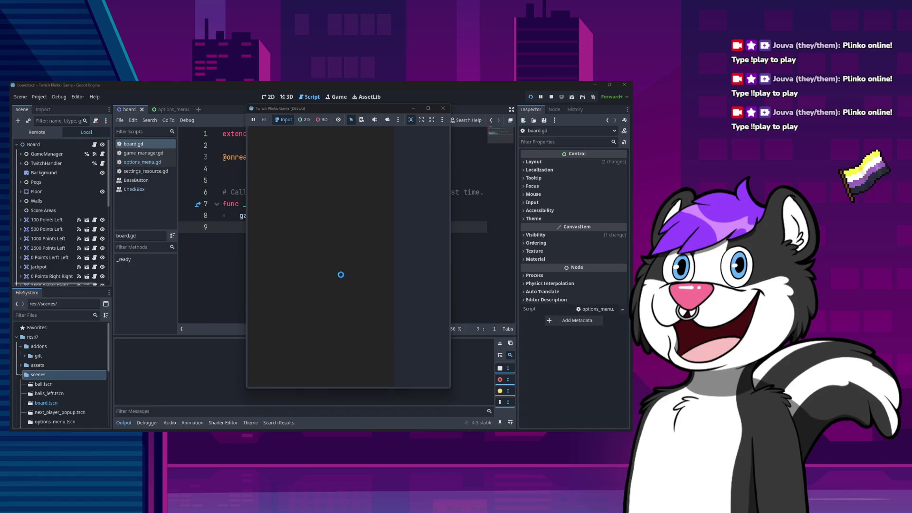
left_click(353, 257)
left_click(351, 132)
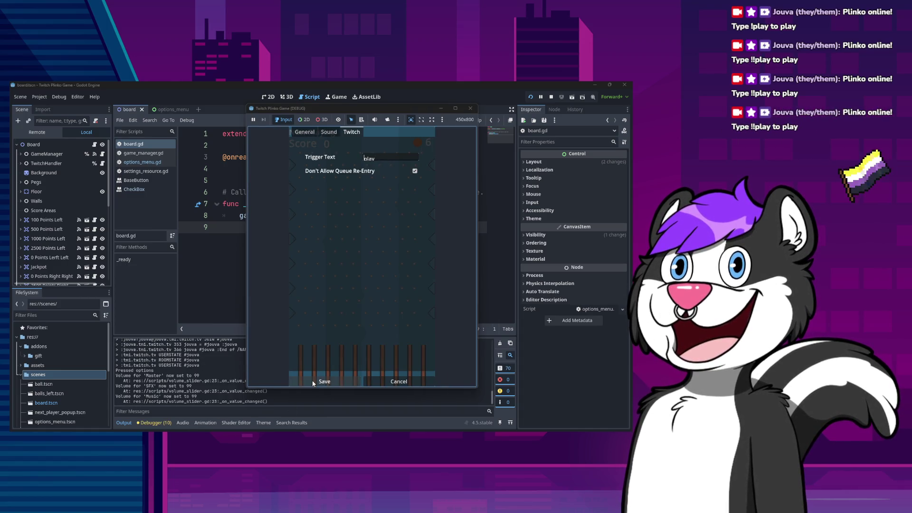
left_click(325, 381)
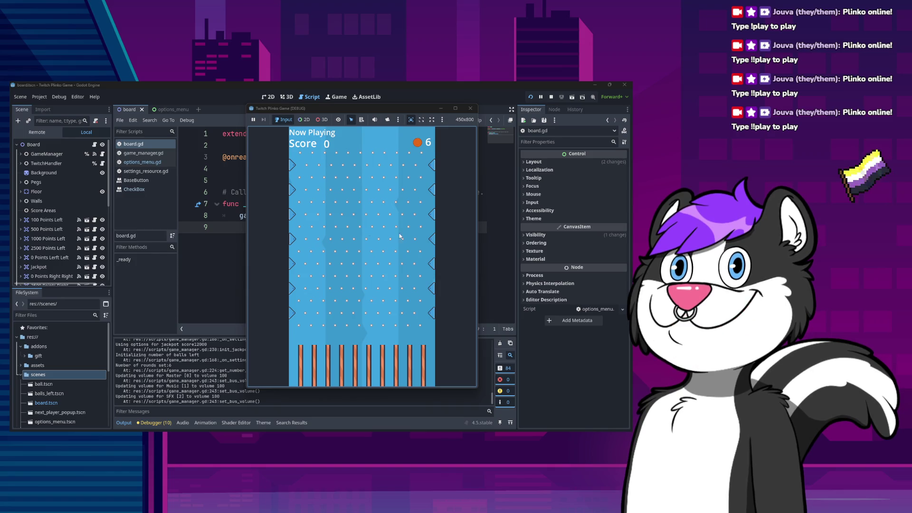
key("Escape")
left_click(365, 258)
Close the Options dialog and let chat players keep playing to test queue re-entry.
left_click(399, 381)
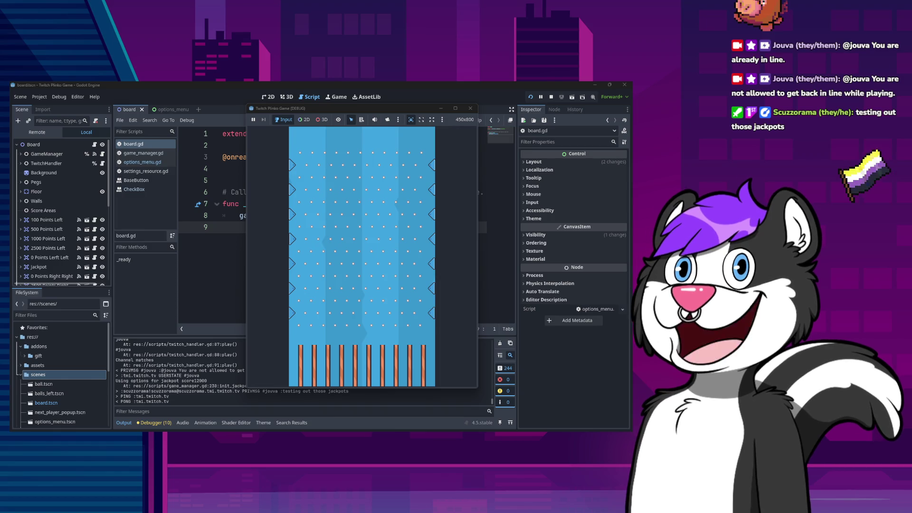
Pause the game, review the Twitch options with Don't Allow Queue Re-Entry unticked, and save.
left_click(383, 264)
key("Escape")
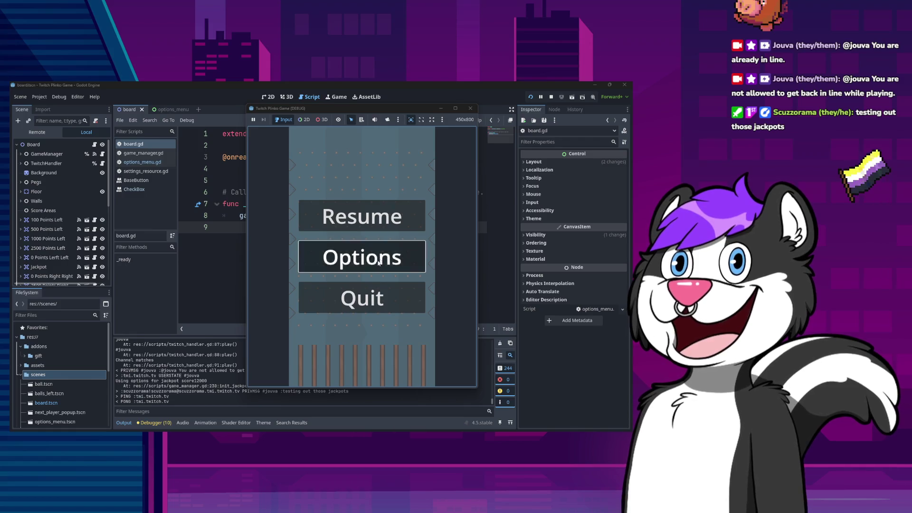
left_click(382, 263)
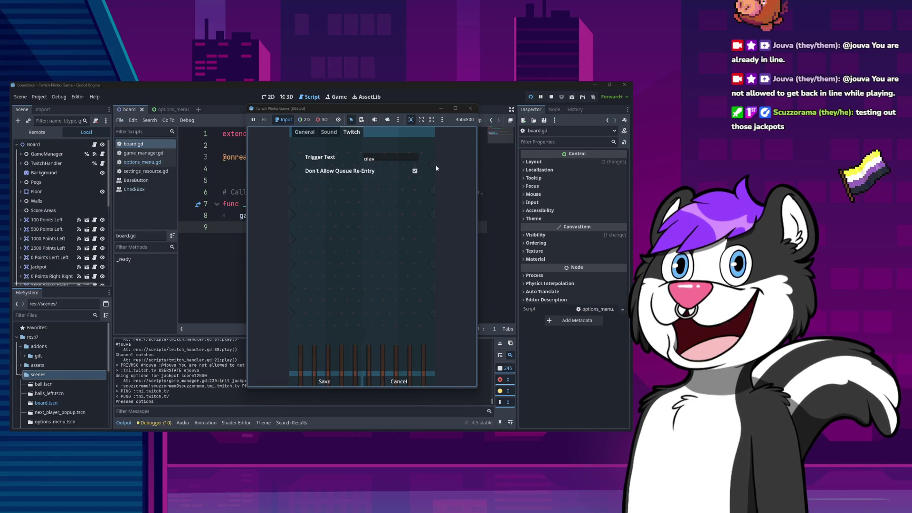
left_click(323, 380)
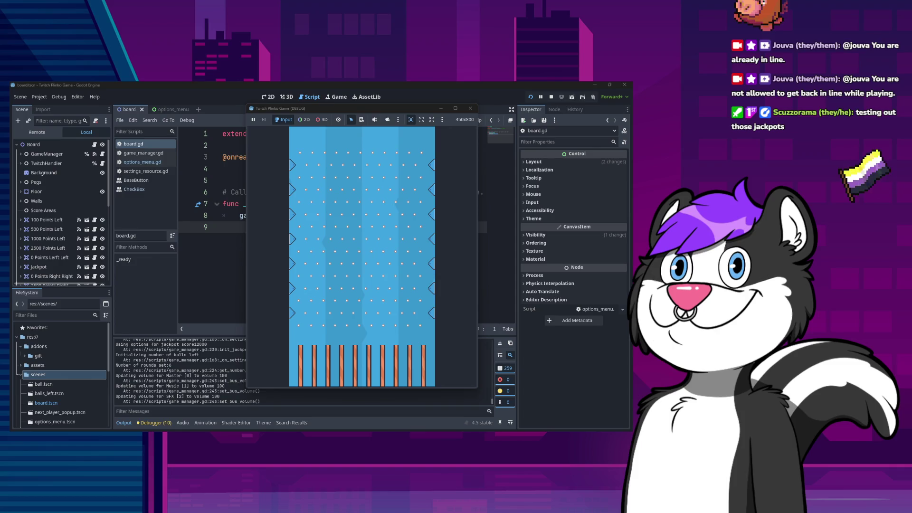
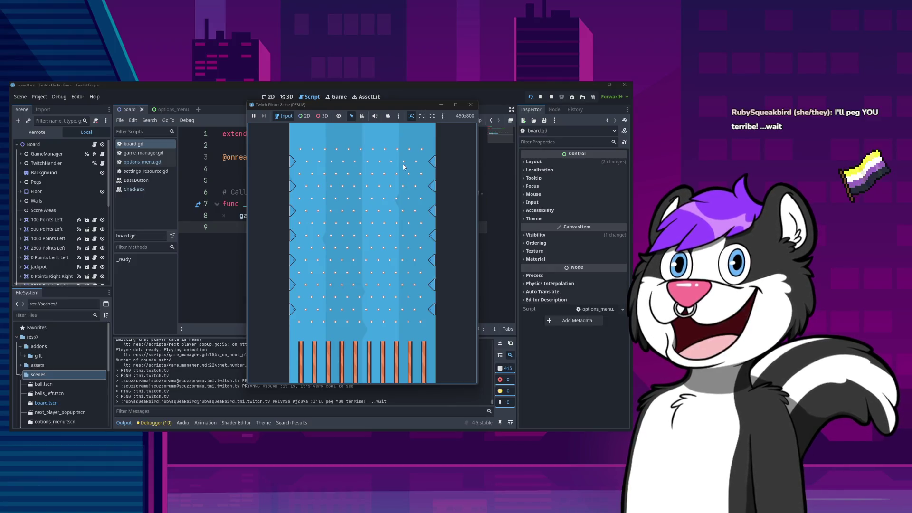
Close the Twitch Plinko Game (DEBUG) window to stop the running project and return to board.gd.
left_click(470, 105)
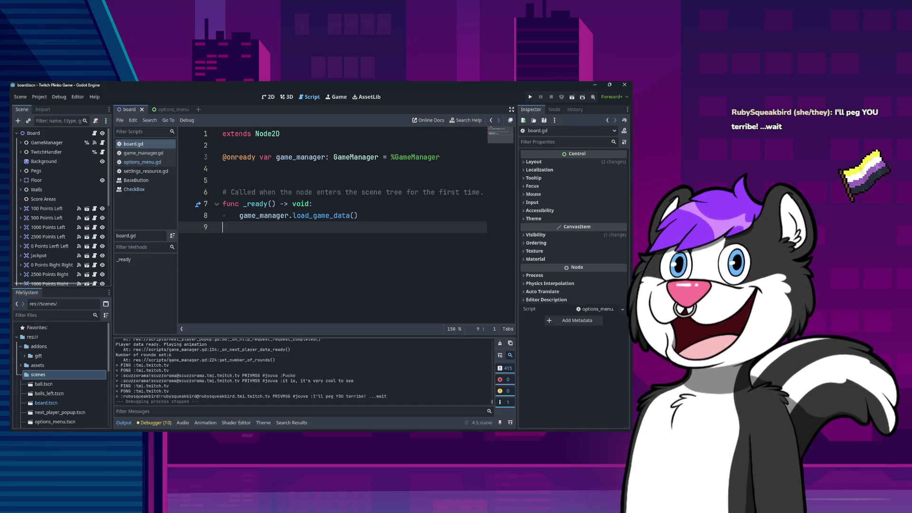
key("alt+Tab")
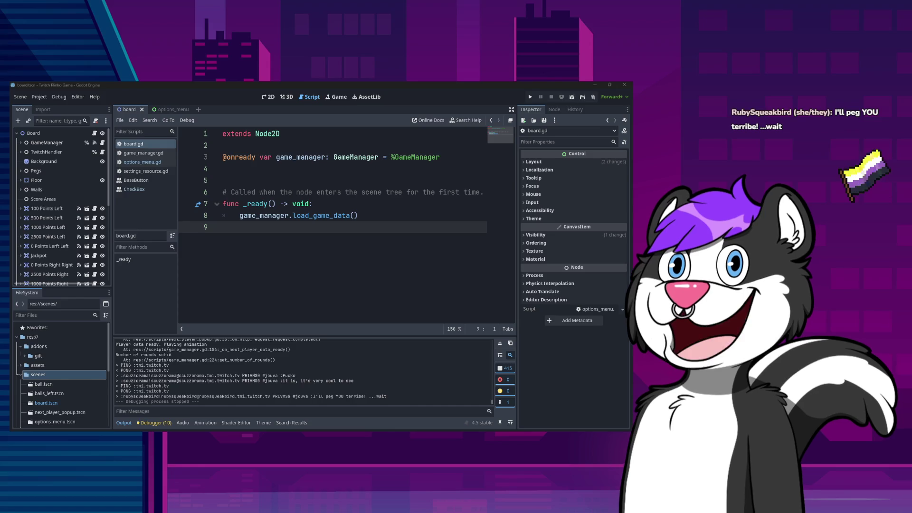
key("alt+Tab")
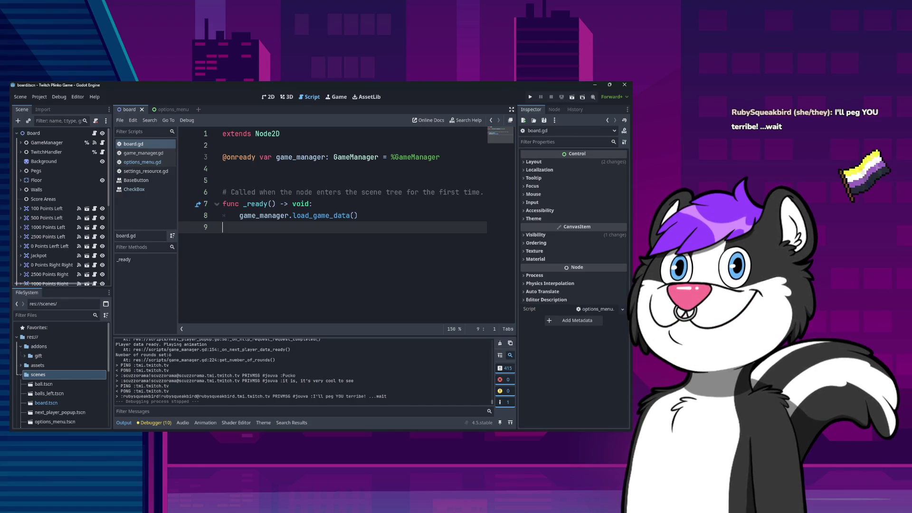